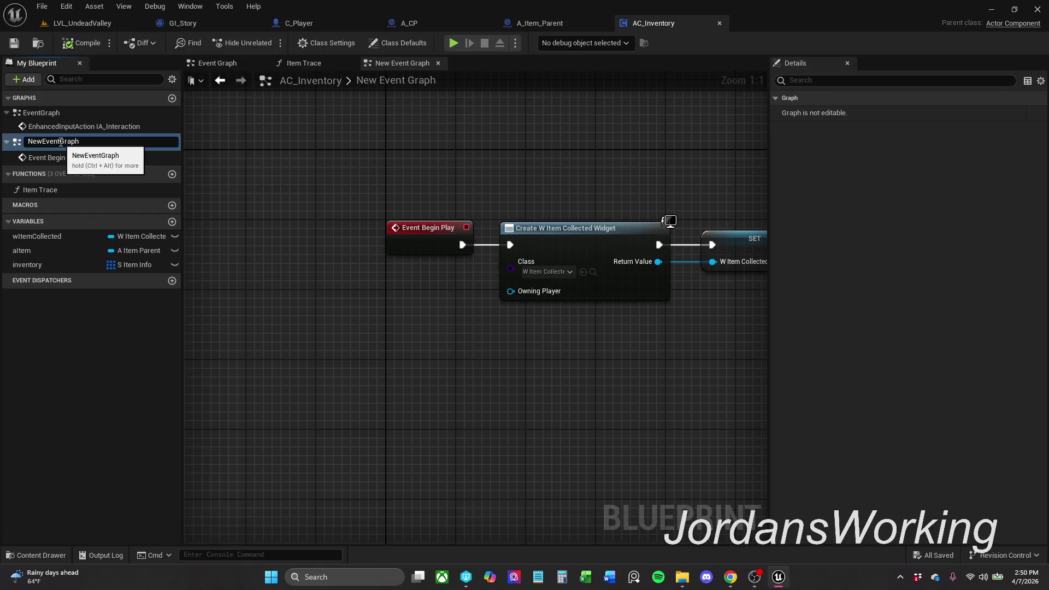
- Rename the new graph to BeginPlayGraph
{"action": "key", "text": "shift+Home"}
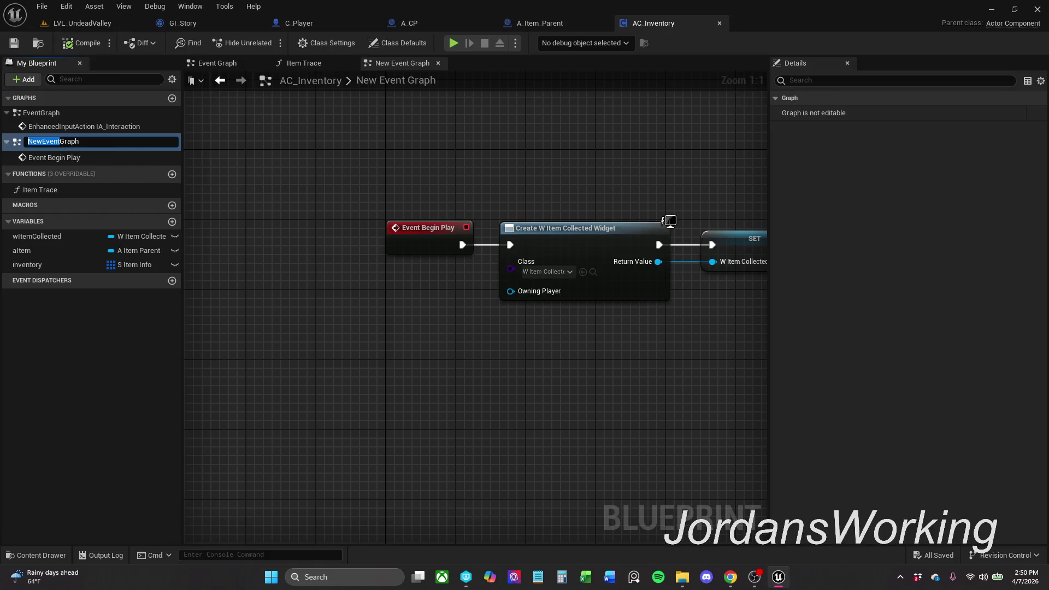
{"action": "type", "text": "BeginPlay"}
{"action": "key", "text": "Return"}
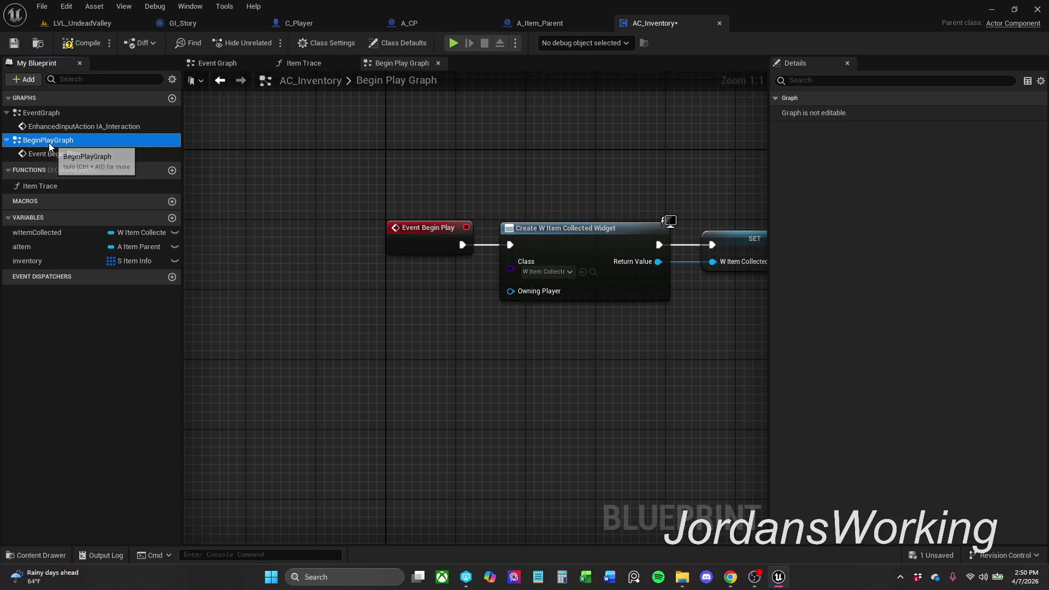
- Move the Begin Play widget-creation chain from BeginPlayGraph into Event Graph
{"action": "scroll", "coordinate": [304, 157], "scroll_direction": "down", "scroll_amount": 4}
{"action": "mouse_move", "coordinate": [270, 153]}
{"action": "left_mouse_down"}
{"action": "mouse_move", "coordinate": [547, 255]}
{"action": "mouse_move", "coordinate": [707, 262]}
{"action": "left_mouse_up"}
{"action": "key", "text": "Delete"}
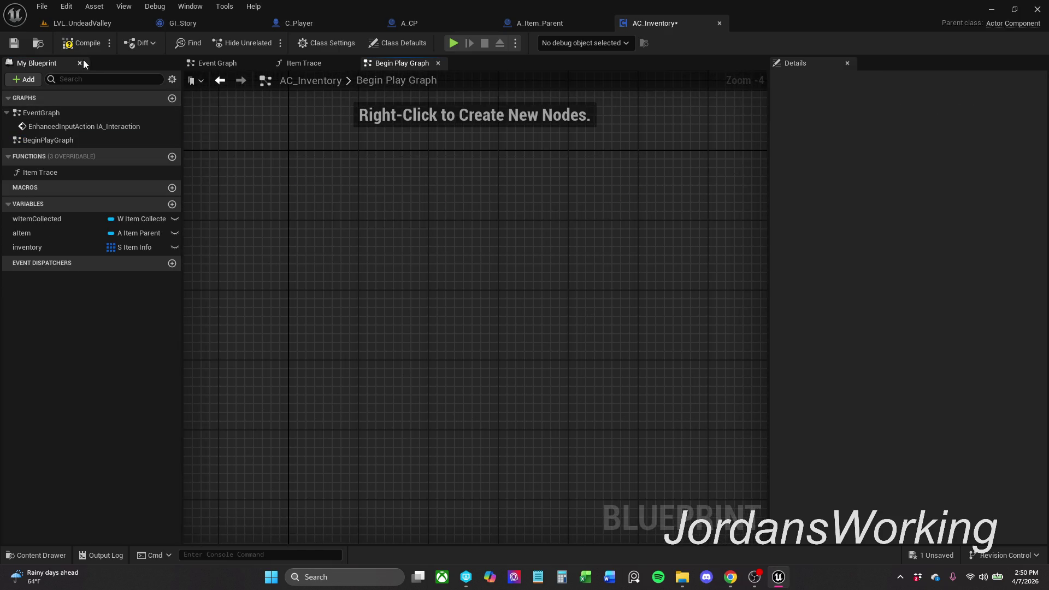
{"action": "left_click", "coordinate": [250, 63]}
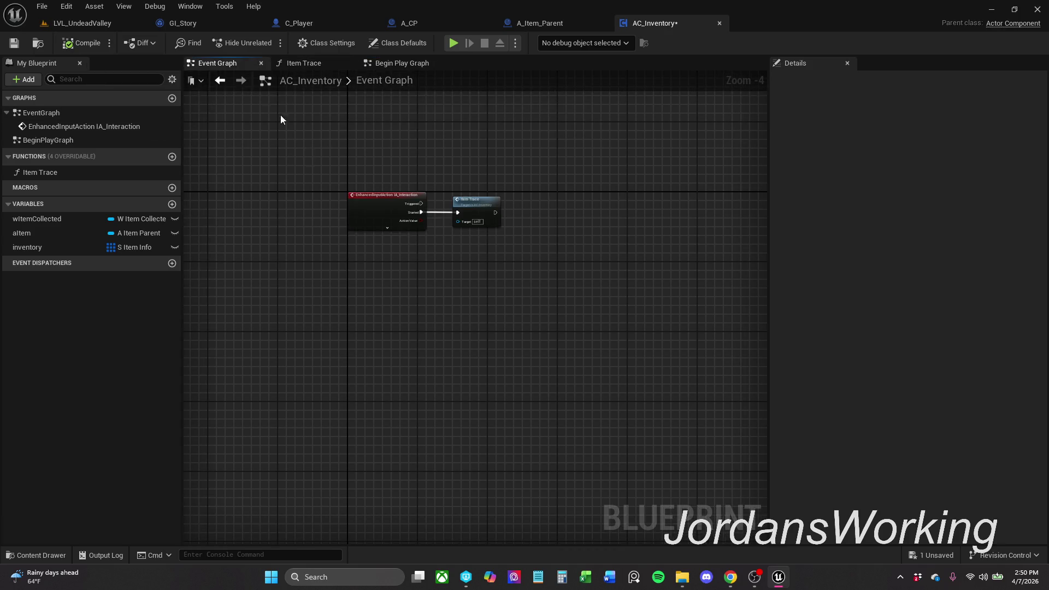
{"action": "key", "text": "ctrl+z"}
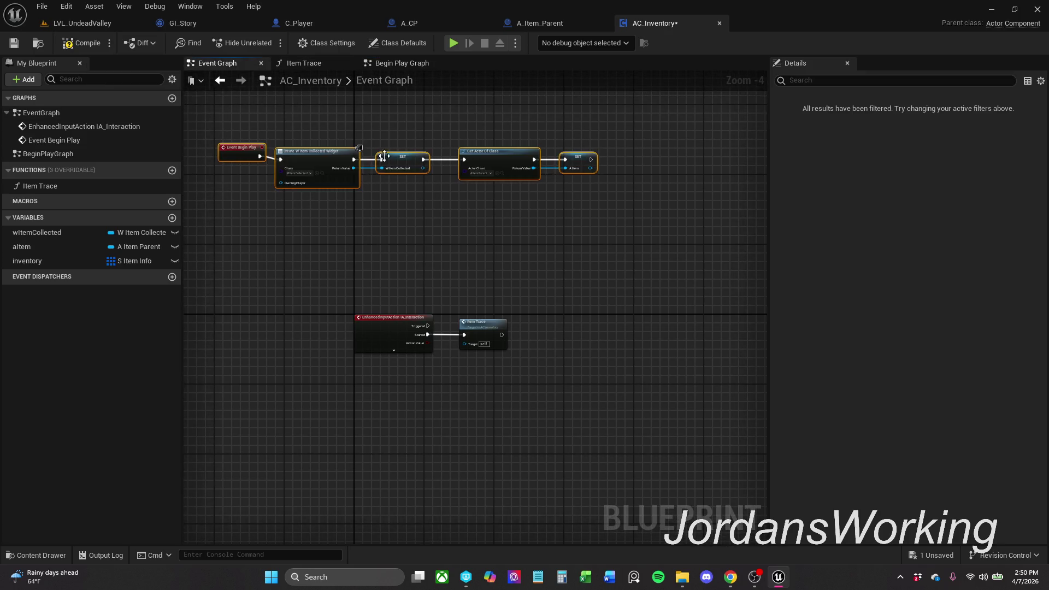
{"action": "left_click_drag", "start_coordinate": [384, 139], "coordinate": [451, 103]}
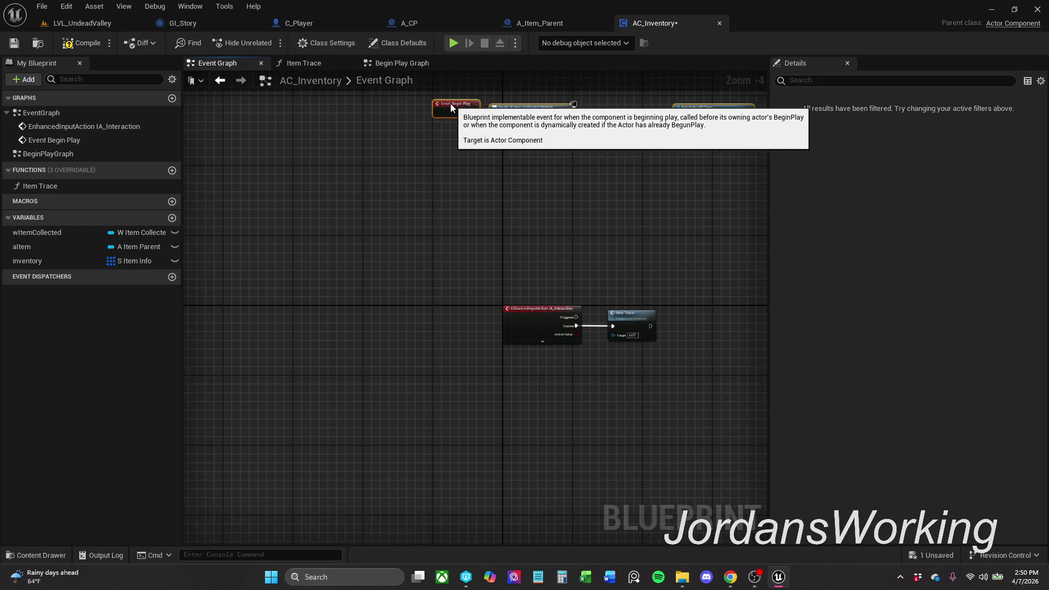
- Cut the IA_Interaction and Item Trace nodes out of Event Graph
{"action": "left_click_drag", "start_coordinate": [528, 216], "coordinate": [476, 176]}
{"action": "left_click_drag", "start_coordinate": [418, 239], "coordinate": [676, 349]}
{"action": "key", "text": "Delete"}
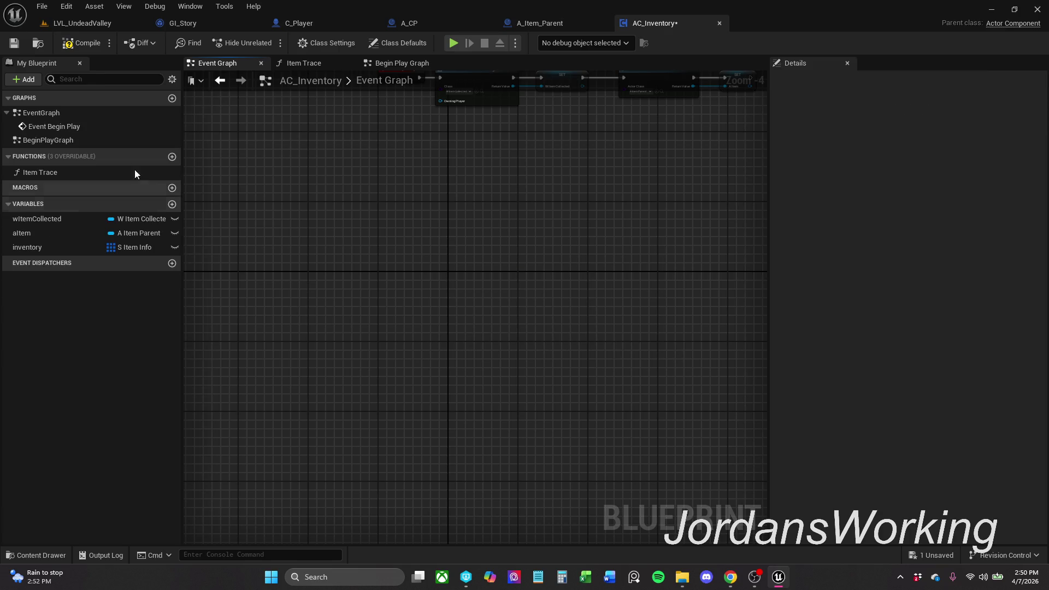
{"action": "double_click", "coordinate": [94, 140]}
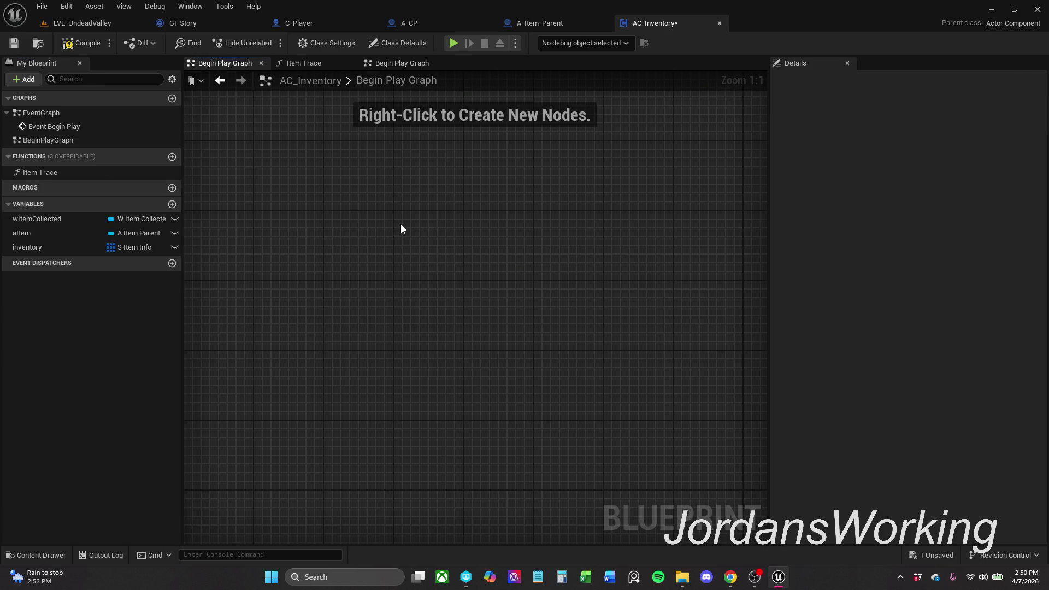
- Paste the IA_Interaction and Item Trace nodes into BeginPlayGraph
{"action": "key", "text": "ctrl+v"}
{"action": "left_click_drag", "start_coordinate": [338, 241], "coordinate": [363, 225]}
{"action": "left_click", "coordinate": [62, 141]}
- Rename BeginPlayGraph to InteractionGraph and save AC_Inventory
{"action": "left_click", "coordinate": [62, 140]}
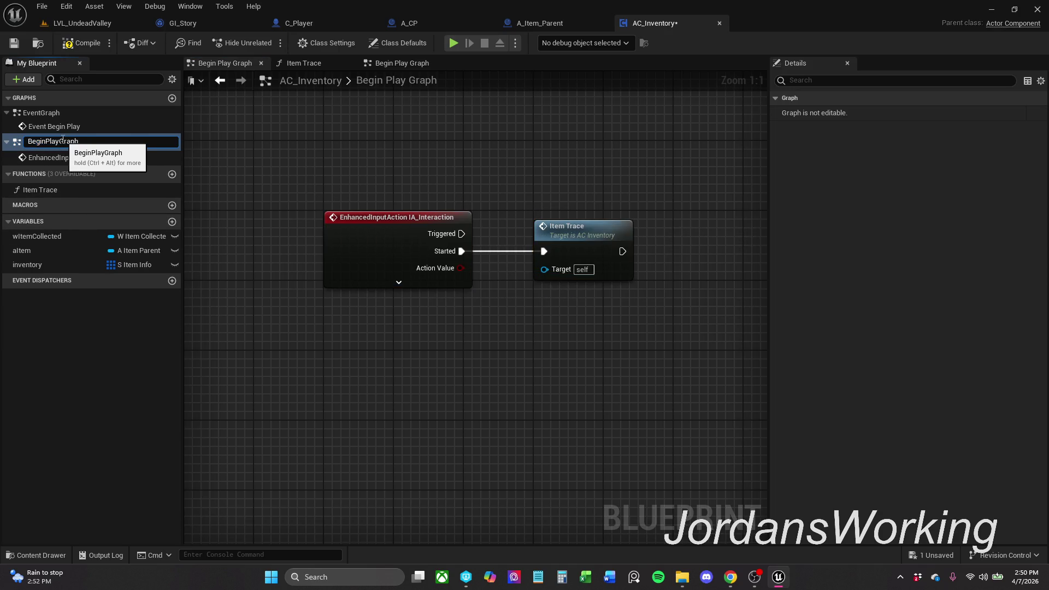
{"action": "left_click_drag", "start_coordinate": [59, 141], "coordinate": [28, 141]}
{"action": "type", "text": "Inter"}
{"action": "type", "text": "action"}
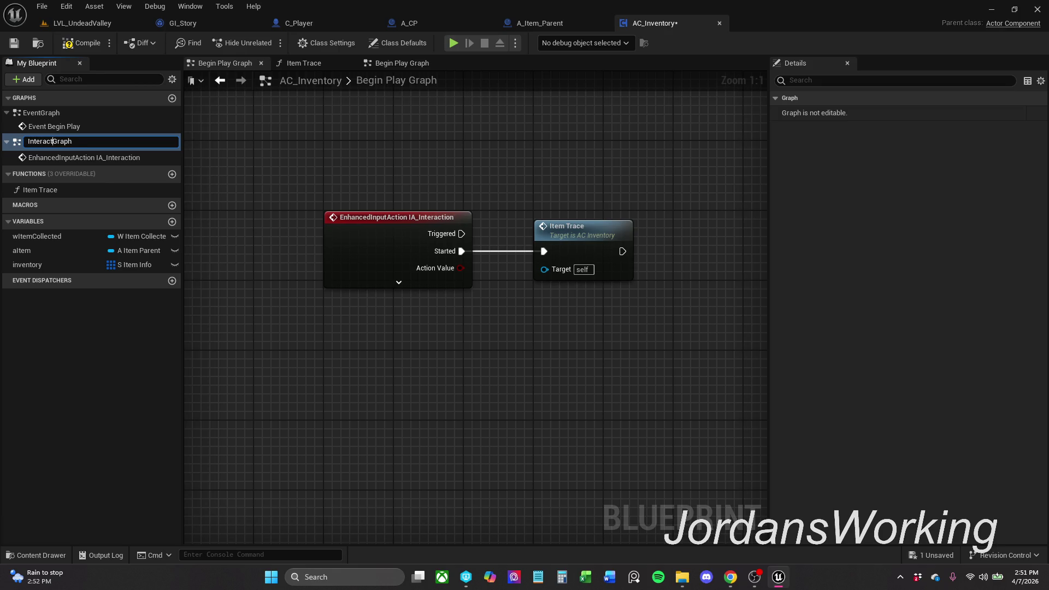
{"action": "key", "text": "Return"}
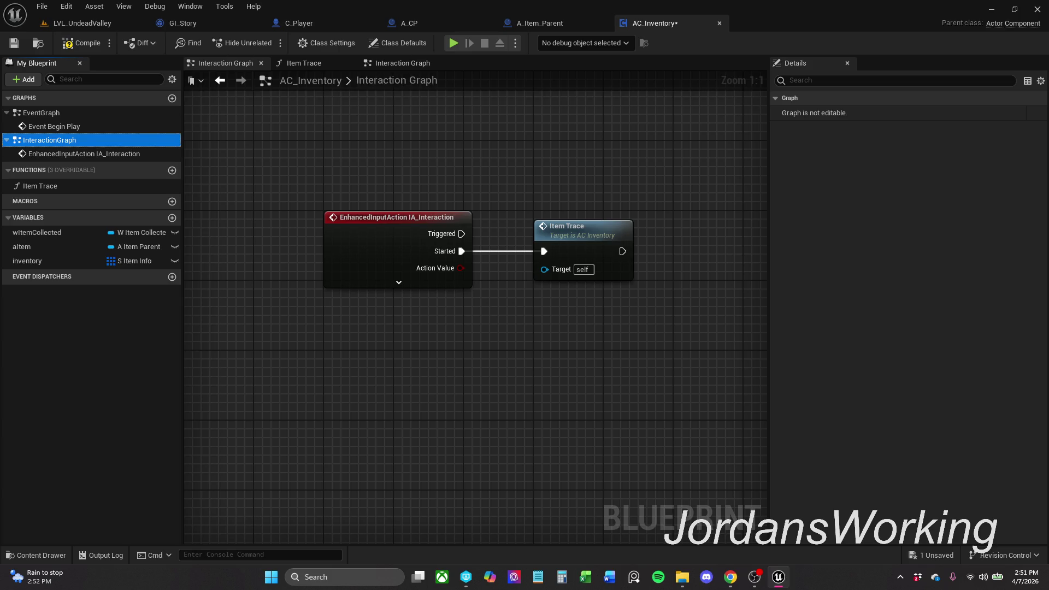
{"action": "left_click", "coordinate": [17, 44]}
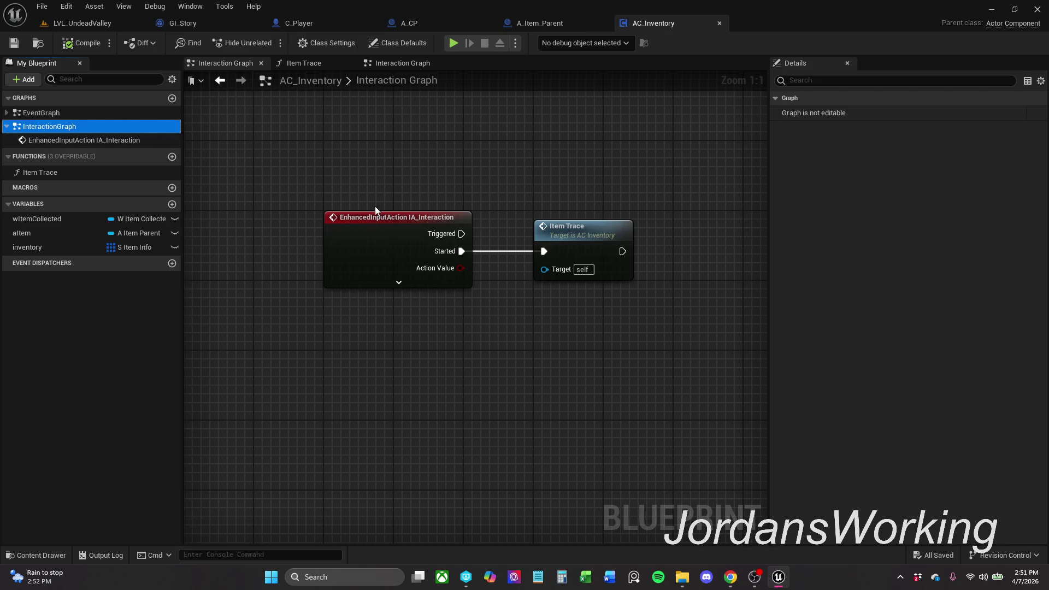
- Close the duplicate Interaction Graph view, keeping one InteractionGraph showing
{"action": "left_click_drag", "start_coordinate": [425, 169], "coordinate": [317, 173]}
{"action": "mouse_move", "coordinate": [438, 175]}
{"action": "left_mouse_down"}
{"action": "mouse_move", "coordinate": [401, 179]}
{"action": "mouse_move", "coordinate": [421, 183]}
{"action": "left_mouse_up"}
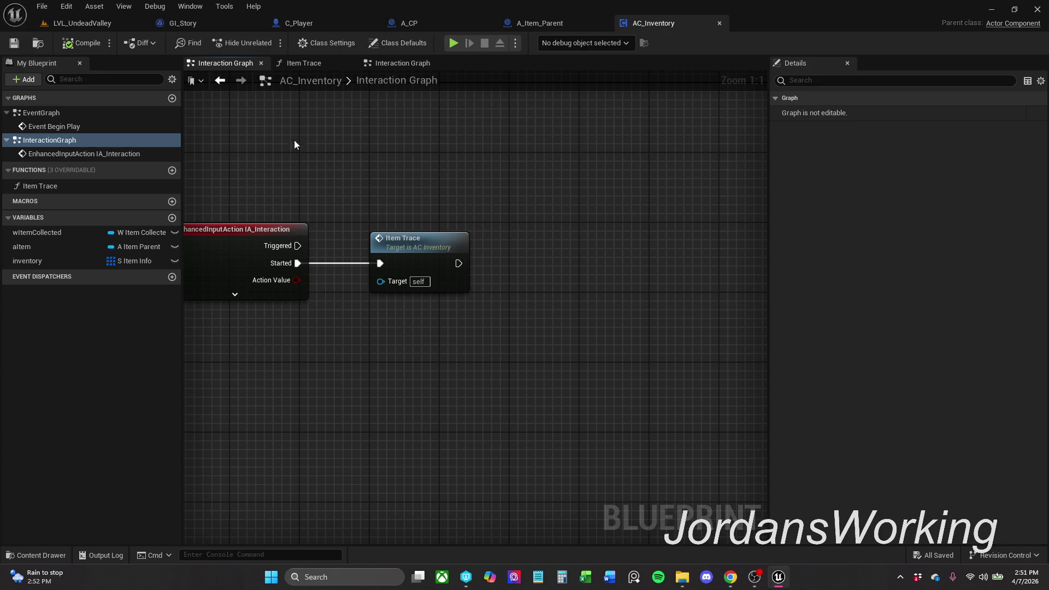
{"action": "left_click", "coordinate": [264, 63]}
{"action": "left_click", "coordinate": [309, 65]}
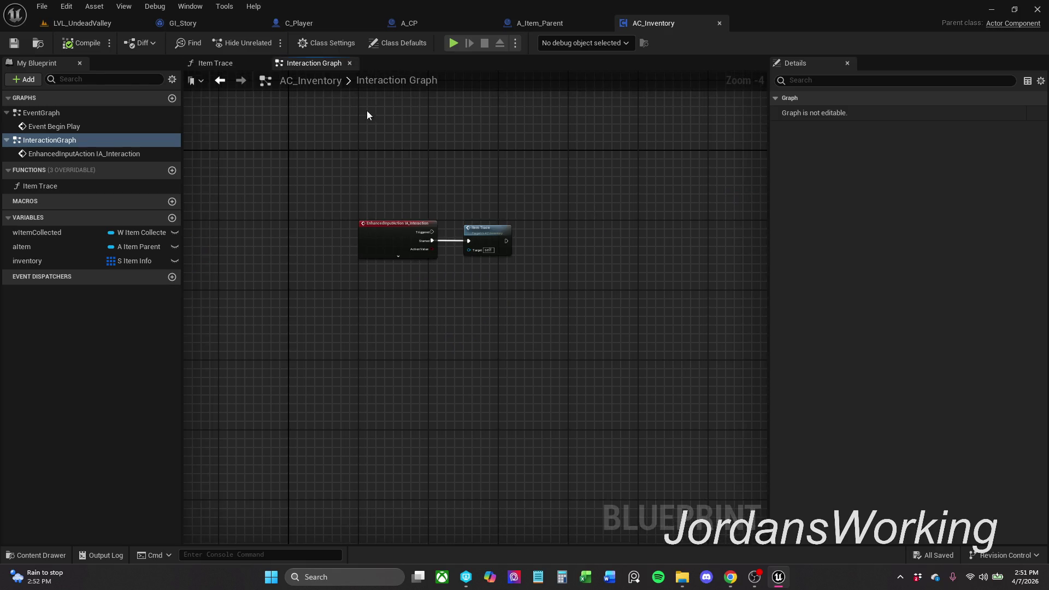
- Next to SET A Item in Event Graph, add an Inventory getter feeding an Is Not Empty check
{"action": "left_click", "coordinate": [349, 64]}
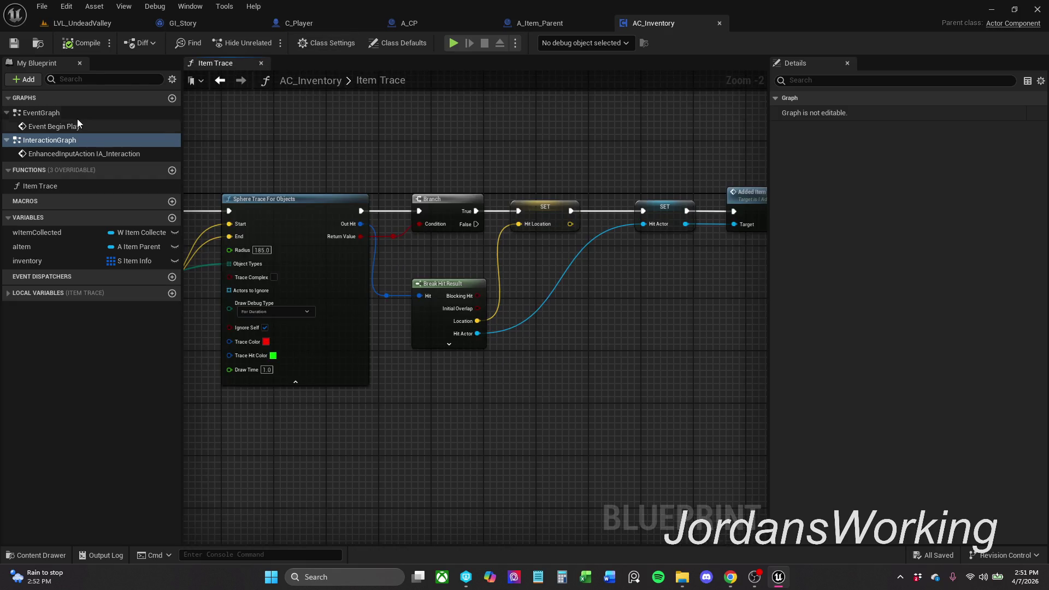
{"action": "double_click", "coordinate": [76, 123]}
{"action": "mouse_move", "coordinate": [576, 263]}
{"action": "left_mouse_down"}
{"action": "mouse_move", "coordinate": [467, 225]}
{"action": "mouse_move", "coordinate": [514, 237]}
{"action": "mouse_move", "coordinate": [331, 209]}
{"action": "left_mouse_up"}
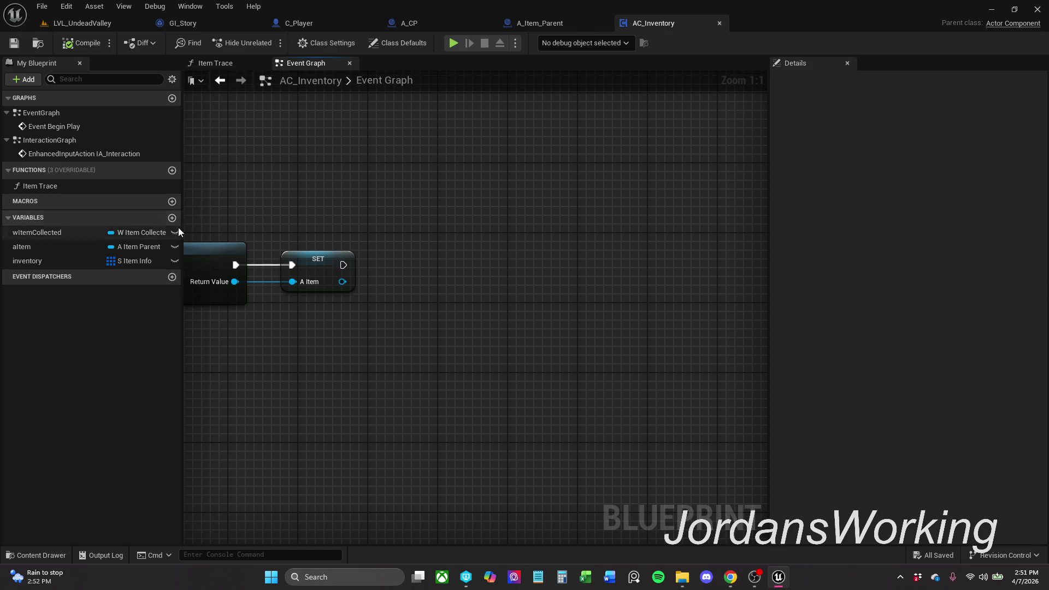
{"action": "mouse_move", "coordinate": [38, 261]}
{"action": "left_mouse_down"}
{"action": "mouse_move", "coordinate": [391, 231]}
{"action": "mouse_move", "coordinate": [468, 231]}
{"action": "mouse_move", "coordinate": [473, 258]}
{"action": "left_mouse_up"}
{"action": "left_click", "coordinate": [424, 247]}
{"action": "type", "text": "is"}
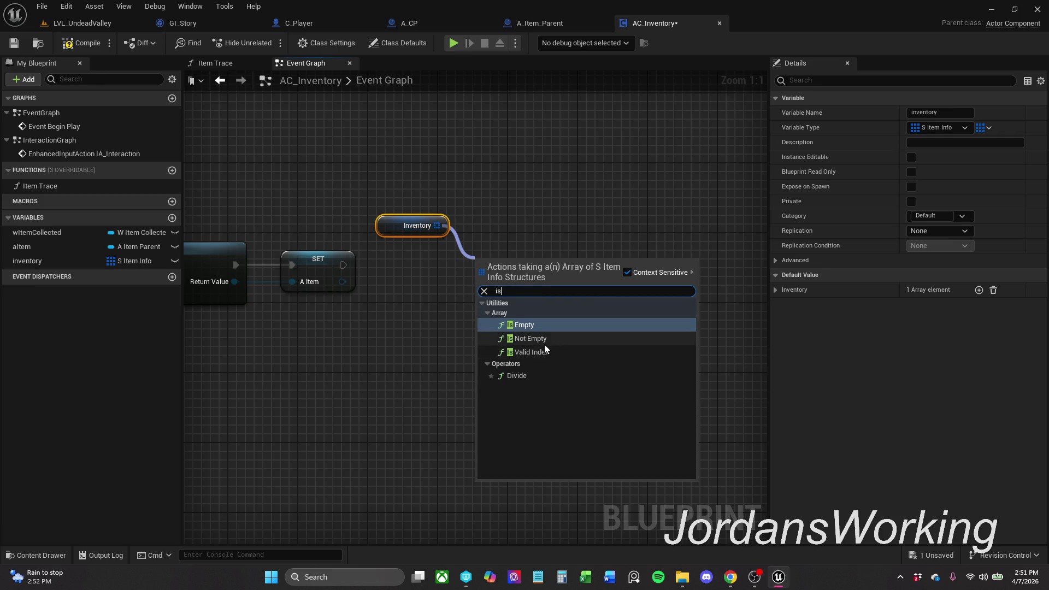
{"action": "left_click", "coordinate": [549, 339]}
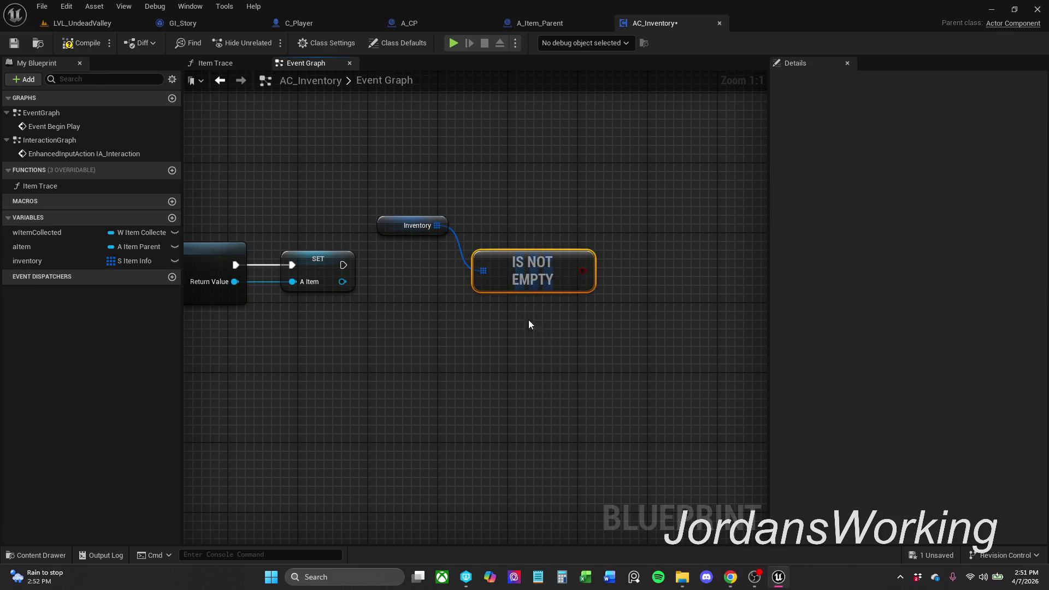
{"action": "mouse_move", "coordinate": [547, 273]}
{"action": "left_mouse_down"}
{"action": "mouse_move", "coordinate": [495, 274]}
{"action": "mouse_move", "coordinate": [590, 276]}
{"action": "mouse_move", "coordinate": [360, 282]}
{"action": "mouse_move", "coordinate": [343, 265]}
{"action": "left_mouse_up"}
{"action": "left_click", "coordinate": [525, 209]}
- Add a Branch on that check after SET A Item, then compile and save AC_Inventory
{"action": "left_click", "coordinate": [543, 289]}
{"action": "mouse_move", "coordinate": [374, 210]}
{"action": "left_mouse_down"}
{"action": "mouse_move", "coordinate": [503, 289]}
{"action": "mouse_move", "coordinate": [470, 191]}
{"action": "left_mouse_up"}
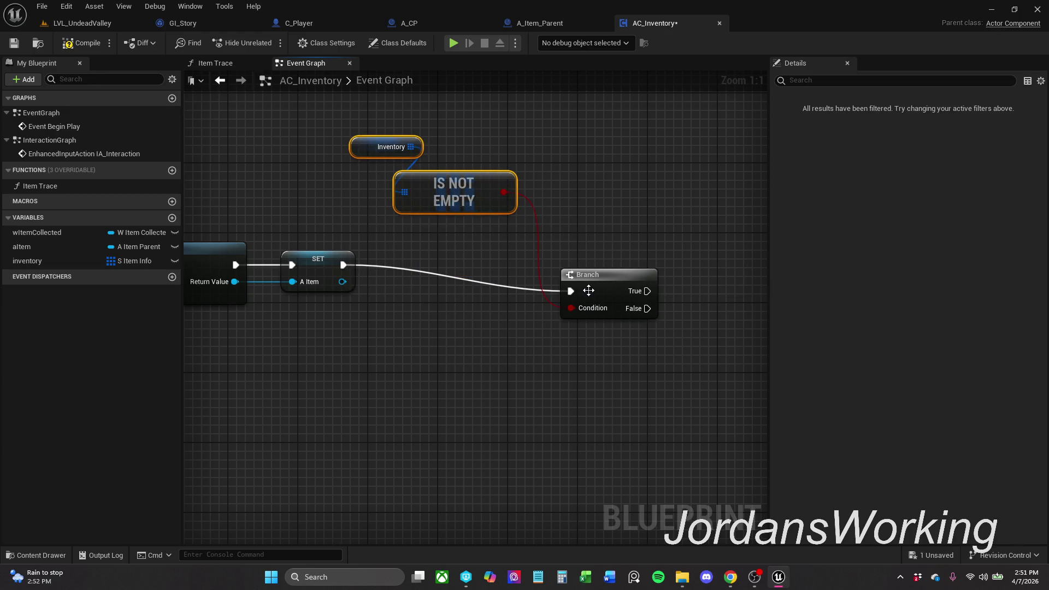
{"action": "left_click_drag", "start_coordinate": [594, 287], "coordinate": [540, 261]}
{"action": "left_click", "coordinate": [82, 44]}
{"action": "left_click", "coordinate": [14, 43]}
- Move A_Item_Parent's Item Info node up and right, then save the blueprint
{"action": "left_click", "coordinate": [525, 21]}
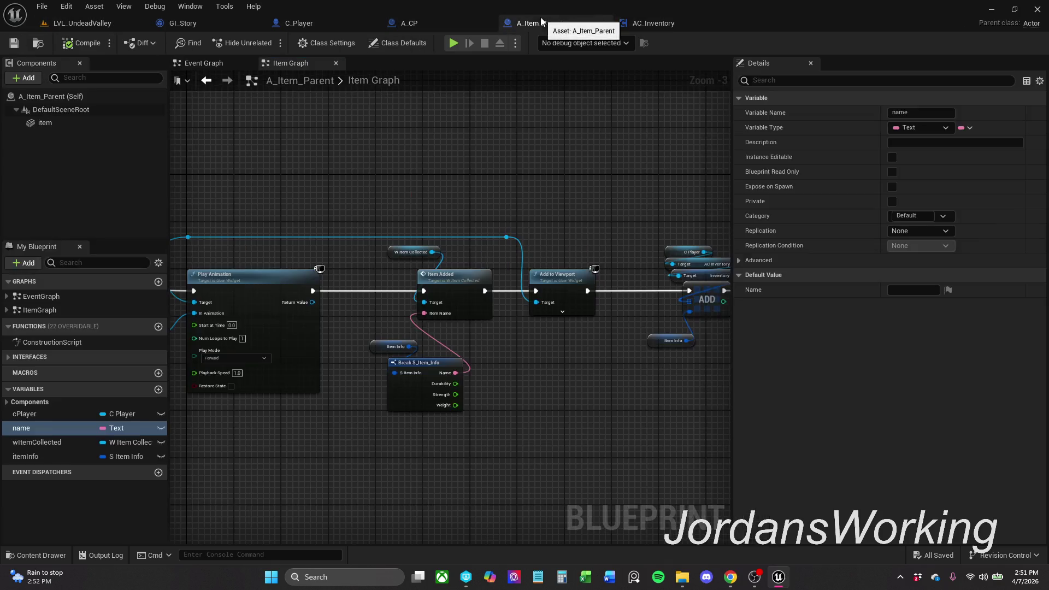
{"action": "scroll", "coordinate": [547, 211], "scroll_direction": "up", "scroll_amount": 3}
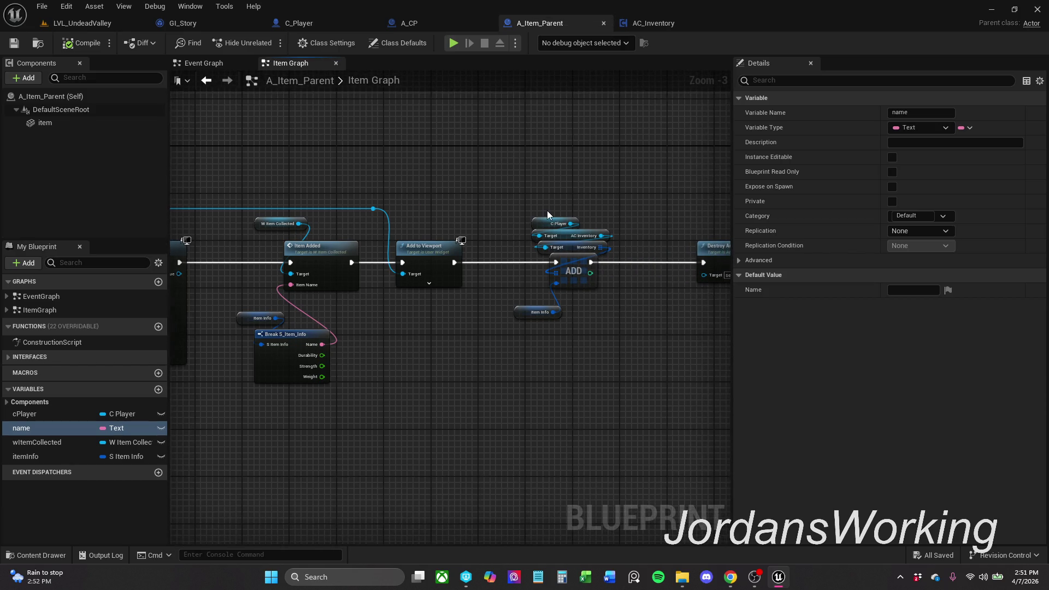
{"action": "left_click_drag", "start_coordinate": [448, 365], "coordinate": [483, 357]}
{"action": "left_click", "coordinate": [526, 386]}
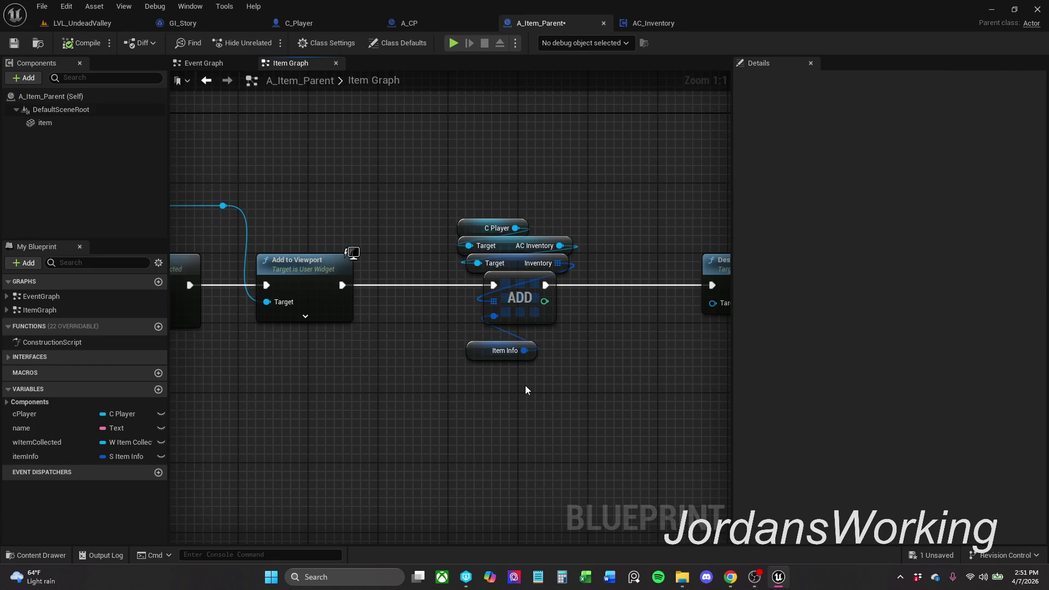
{"action": "left_click", "coordinate": [18, 48]}
- Nudge Item Info up-left beneath the ADD node and save A_Item_Parent again
{"action": "scroll", "coordinate": [649, 214], "scroll_direction": "down", "scroll_amount": 1}
{"action": "mouse_move", "coordinate": [649, 214]}
{"action": "left_mouse_down"}
{"action": "mouse_move", "coordinate": [403, 215]}
{"action": "mouse_move", "coordinate": [517, 234]}
{"action": "mouse_move", "coordinate": [530, 248]}
{"action": "left_mouse_up"}
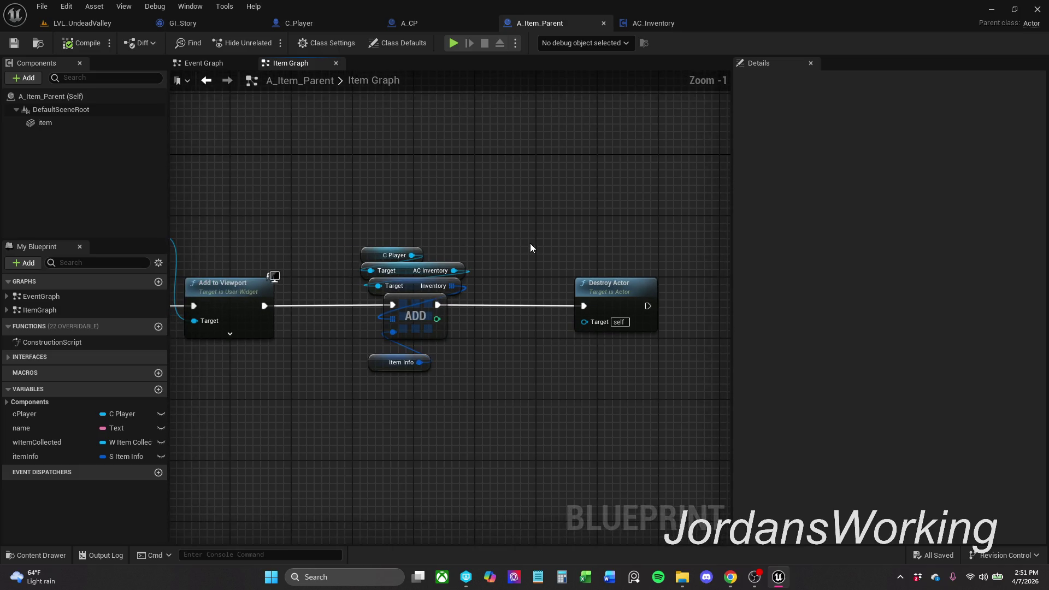
{"action": "left_click_drag", "start_coordinate": [378, 373], "coordinate": [370, 365]}
{"action": "left_click", "coordinate": [435, 386]}
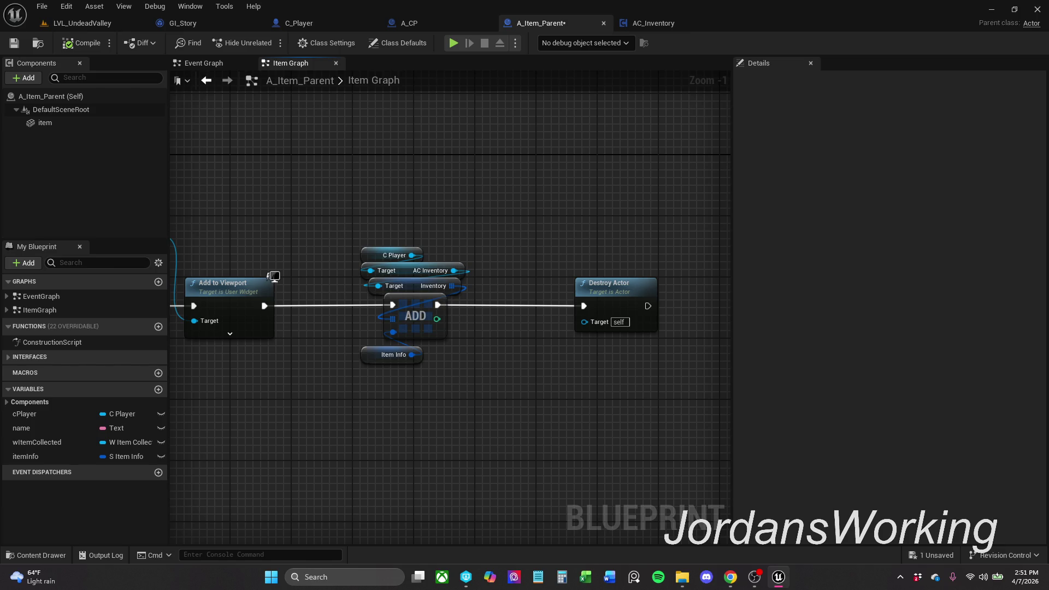
{"action": "left_click", "coordinate": [12, 44]}
- Look over A_CP's save event nodes, then return to AC_Inventory
{"action": "left_click", "coordinate": [451, 20]}
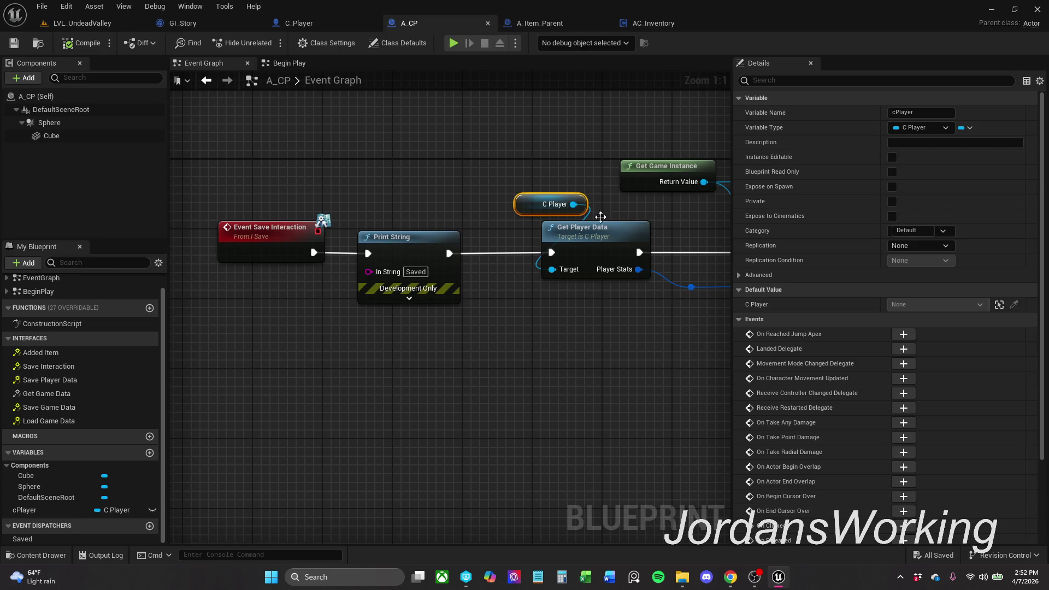
{"action": "mouse_move", "coordinate": [413, 167]}
{"action": "left_mouse_down"}
{"action": "mouse_move", "coordinate": [490, 164]}
{"action": "mouse_move", "coordinate": [362, 169]}
{"action": "mouse_move", "coordinate": [487, 162]}
{"action": "mouse_move", "coordinate": [449, 165]}
{"action": "left_mouse_up"}
{"action": "scroll", "coordinate": [362, 168], "scroll_direction": "down", "scroll_amount": 1}
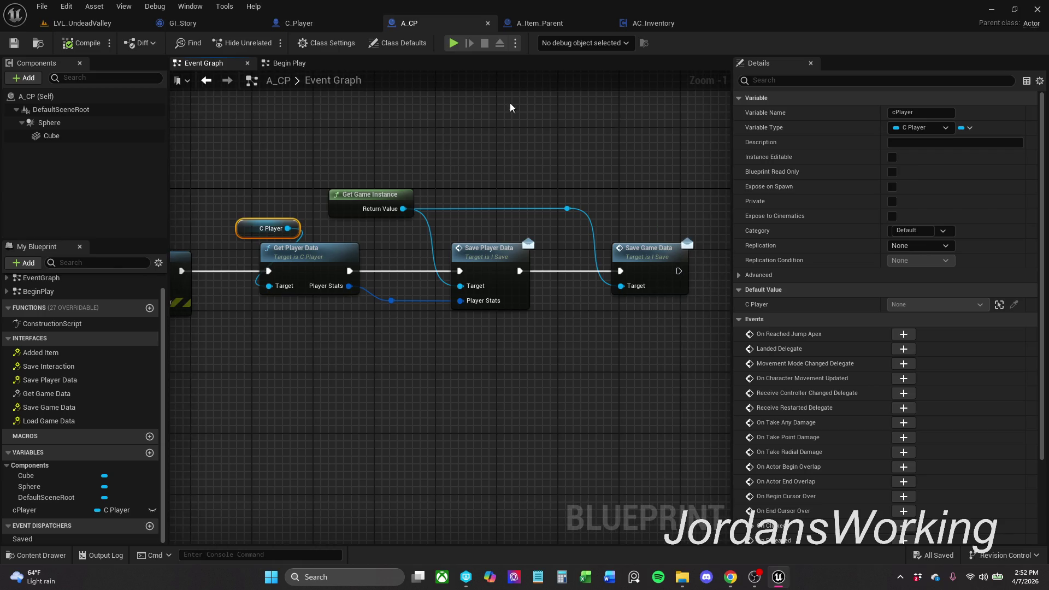
{"action": "left_click", "coordinate": [555, 21]}
{"action": "left_click", "coordinate": [660, 22]}
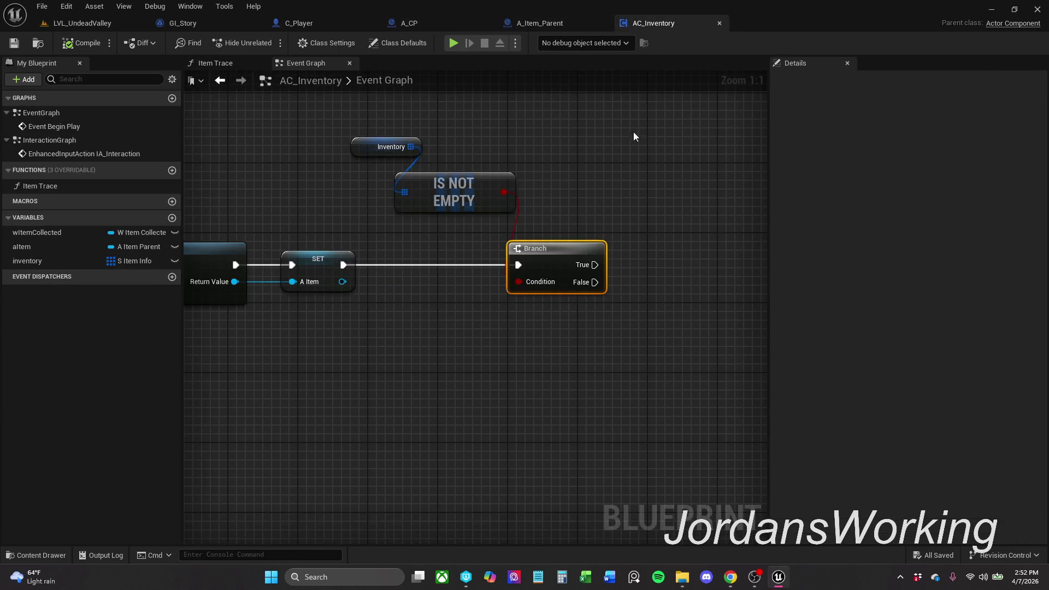
- Tidy the Inventory and IS NOT EMPTY nodes in AC_Inventory's Event Graph
{"action": "left_click_drag", "start_coordinate": [543, 175], "coordinate": [580, 172]}
{"action": "mouse_move", "coordinate": [415, 118]}
{"action": "left_mouse_down"}
{"action": "mouse_move", "coordinate": [503, 213]}
{"action": "mouse_move", "coordinate": [595, 218]}
{"action": "left_mouse_up"}
{"action": "left_click_drag", "start_coordinate": [506, 179], "coordinate": [506, 187]}
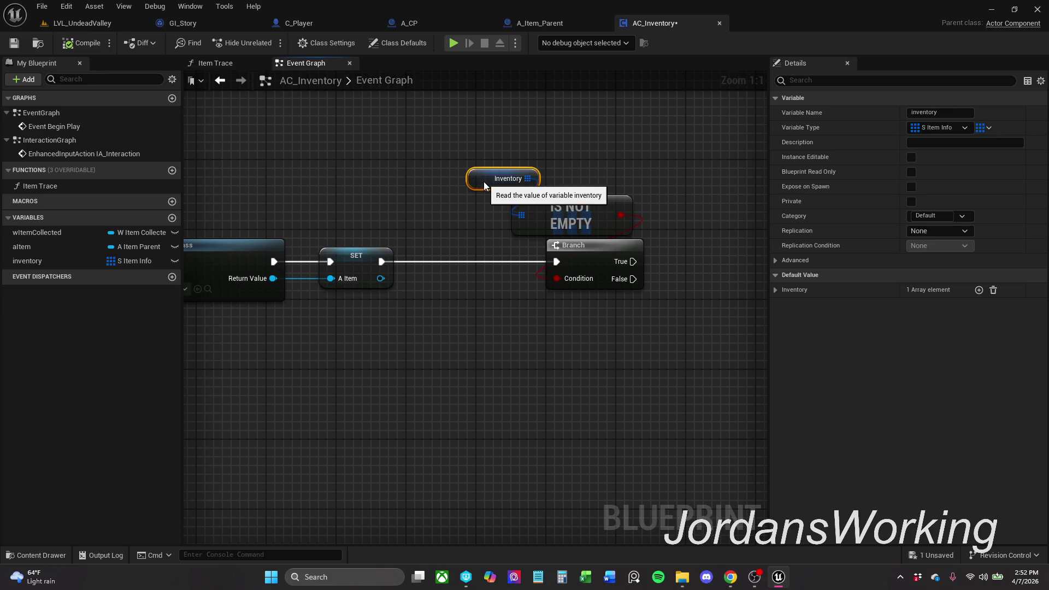
{"action": "mouse_move", "coordinate": [486, 141]}
{"action": "left_mouse_down"}
{"action": "mouse_move", "coordinate": [577, 223]}
{"action": "mouse_move", "coordinate": [561, 221]}
{"action": "left_mouse_up"}
{"action": "left_click", "coordinate": [575, 172]}
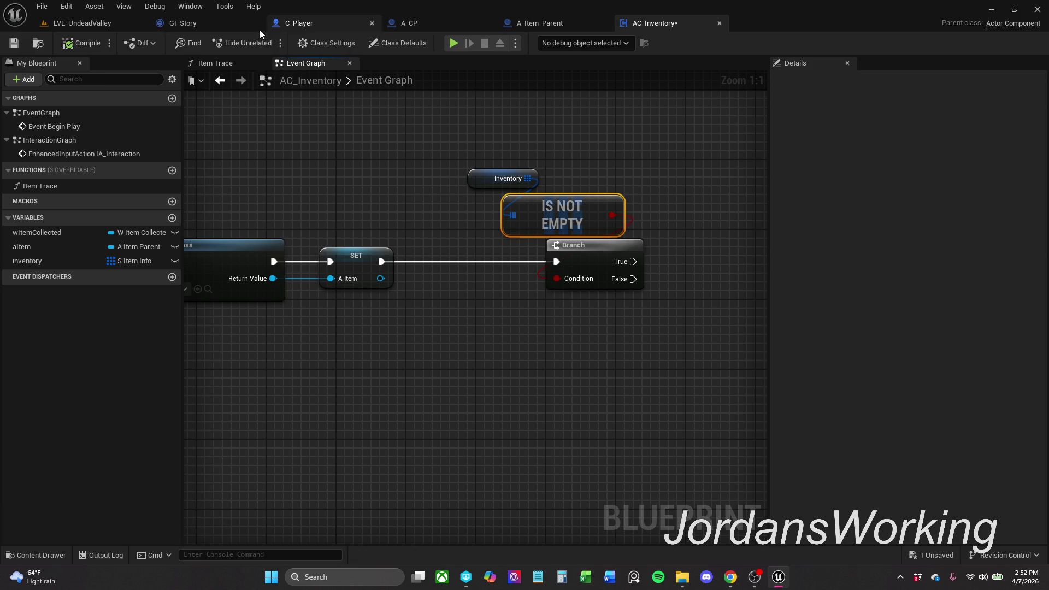
- Go to A_Item_Parent's Item Graph and select Item Info to view itemInfo's details
{"action": "left_click", "coordinate": [218, 25]}
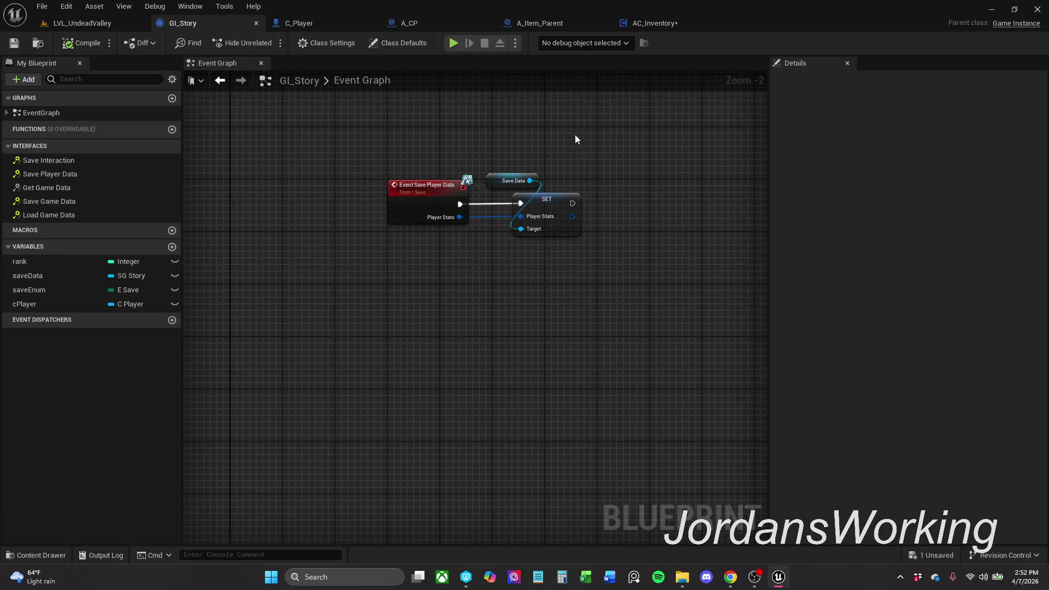
{"action": "left_click", "coordinate": [547, 25]}
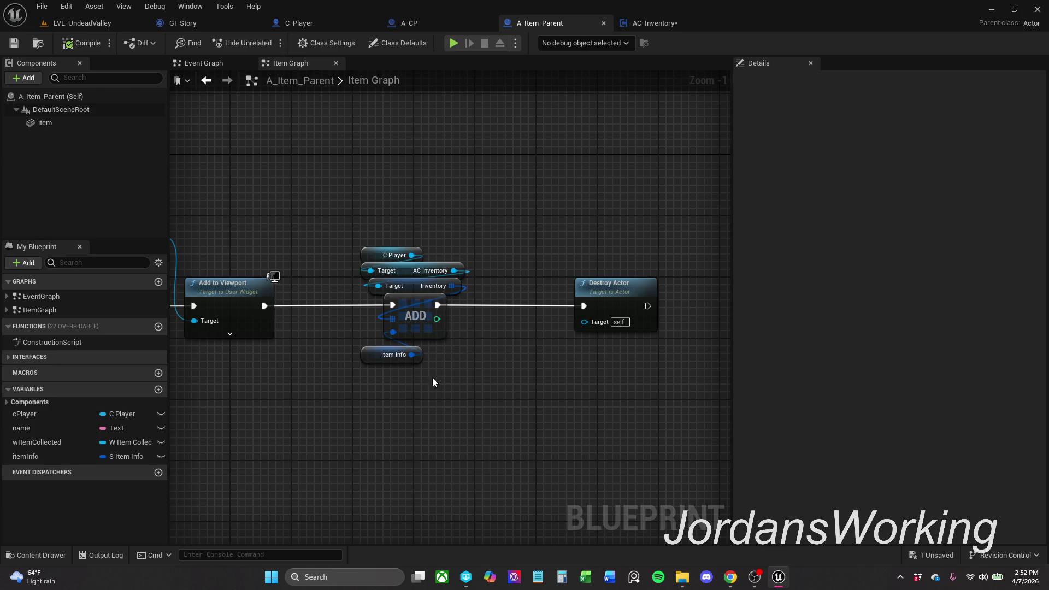
{"action": "left_click_drag", "start_coordinate": [440, 384], "coordinate": [457, 352]}
{"action": "left_click", "coordinate": [448, 324]}
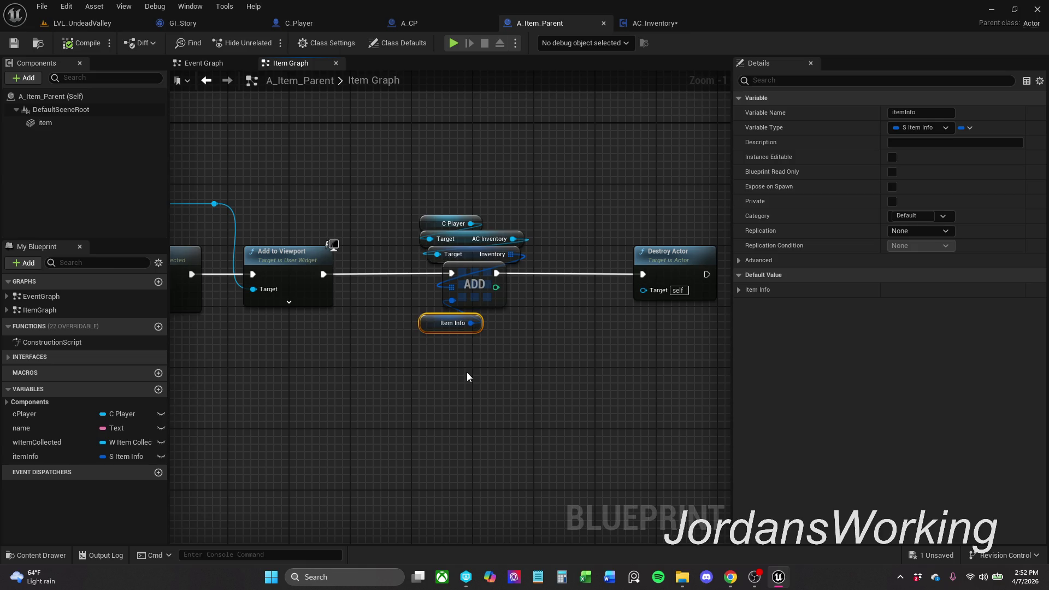
- Add a Cast To GI_Story node after SET in the Event BeginPlay chain
{"action": "left_click", "coordinate": [218, 64]}
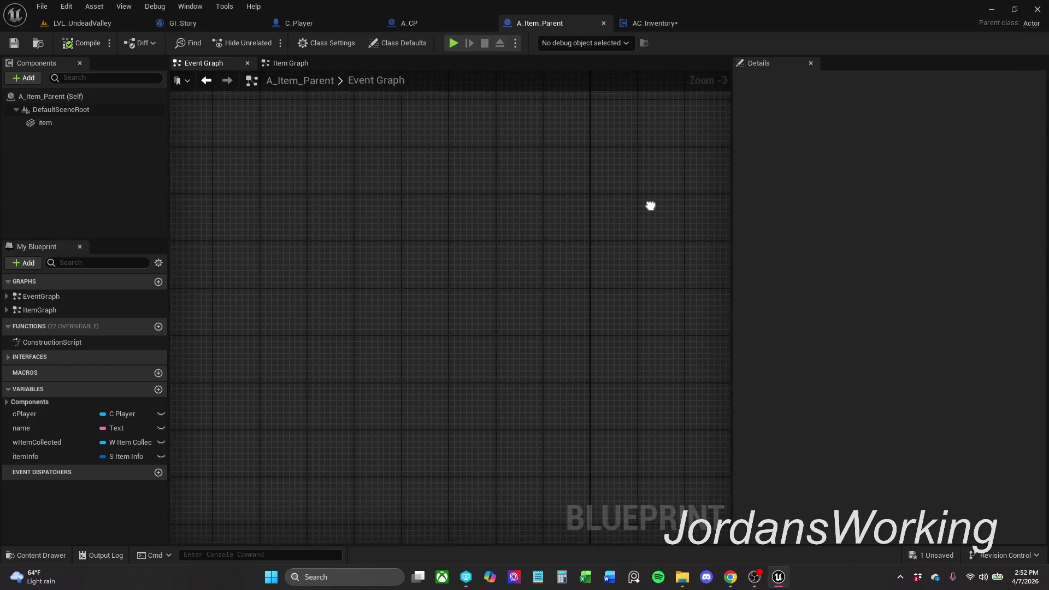
{"action": "scroll", "coordinate": [492, 244], "scroll_direction": "up", "scroll_amount": 5}
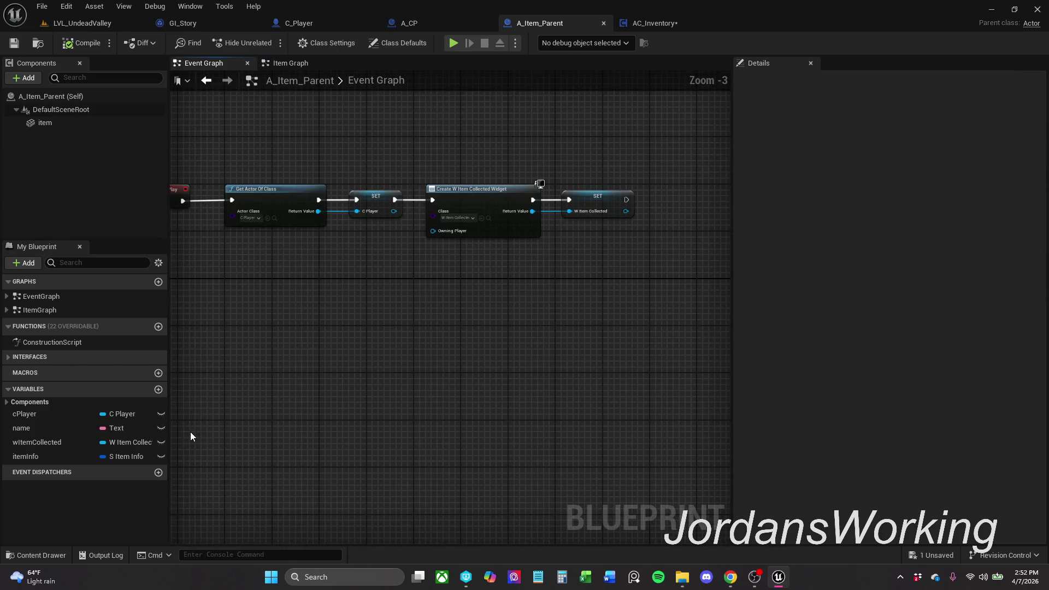
{"action": "mouse_move", "coordinate": [327, 360]}
{"action": "left_mouse_down"}
{"action": "mouse_move", "coordinate": [476, 339]}
{"action": "mouse_move", "coordinate": [286, 347]}
{"action": "left_mouse_up"}
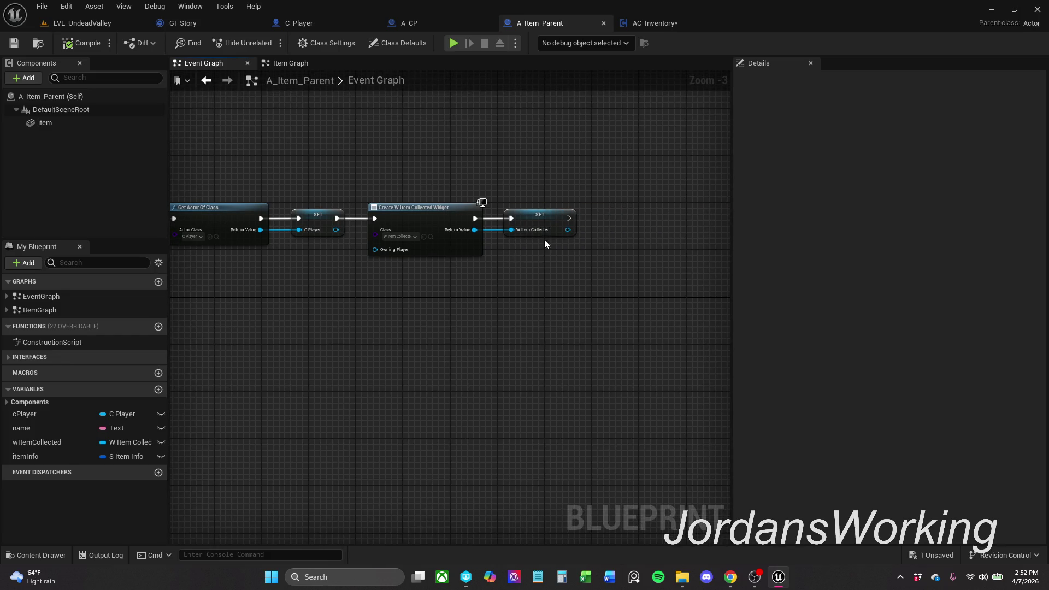
{"action": "mouse_move", "coordinate": [567, 241]}
{"action": "left_mouse_down"}
{"action": "mouse_move", "coordinate": [525, 251]}
{"action": "mouse_move", "coordinate": [458, 208]}
{"action": "mouse_move", "coordinate": [555, 227]}
{"action": "mouse_move", "coordinate": [347, 235]}
{"action": "mouse_move", "coordinate": [451, 230]}
{"action": "left_mouse_up"}
{"action": "scroll", "coordinate": [382, 229], "scroll_direction": "up", "scroll_amount": 4}
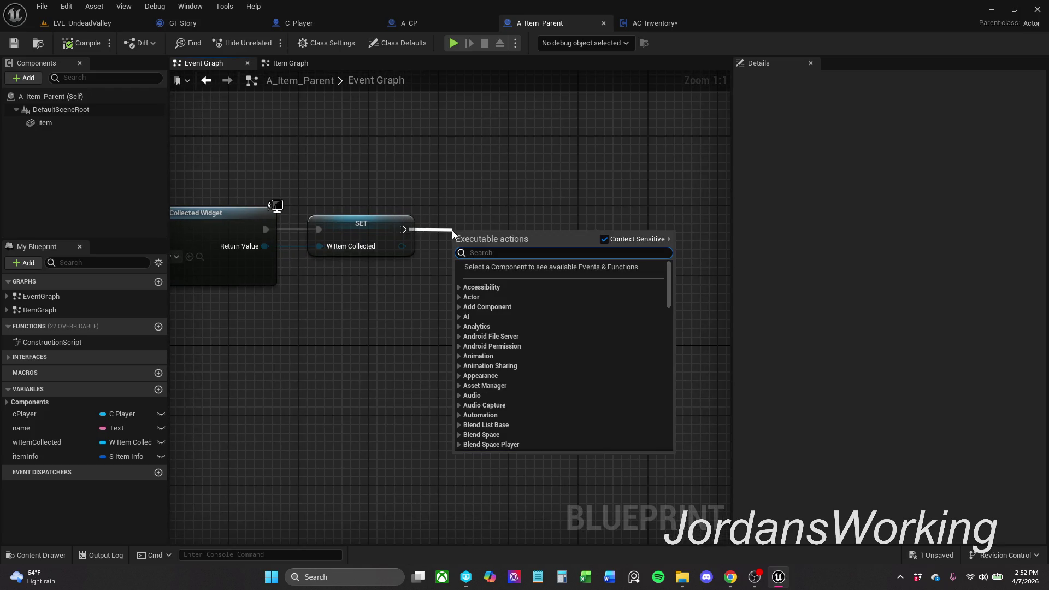
{"action": "type", "text": "ccast to"}
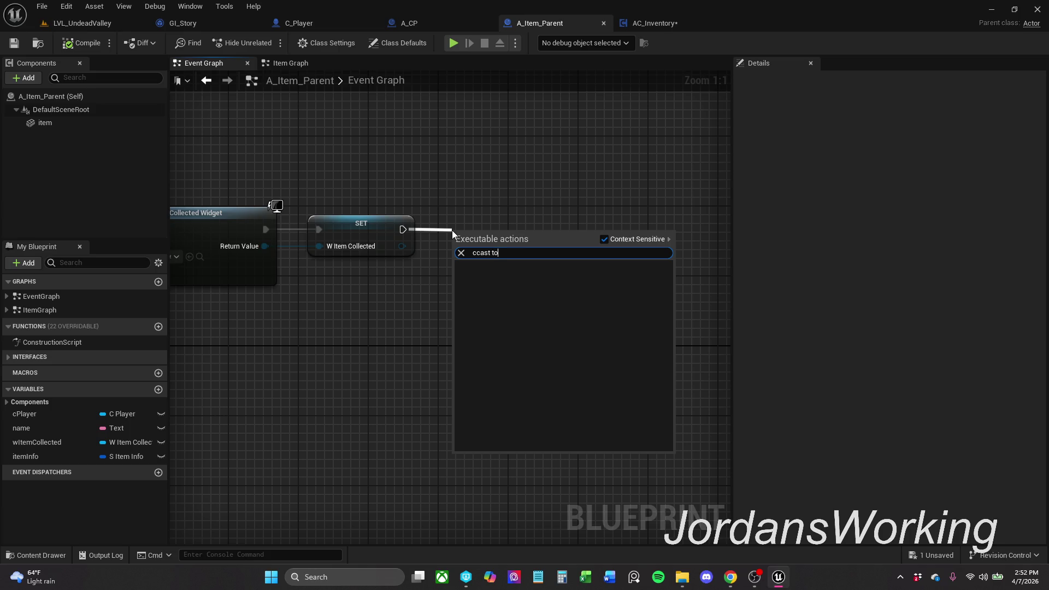
{"action": "key", "text": "Delete"}
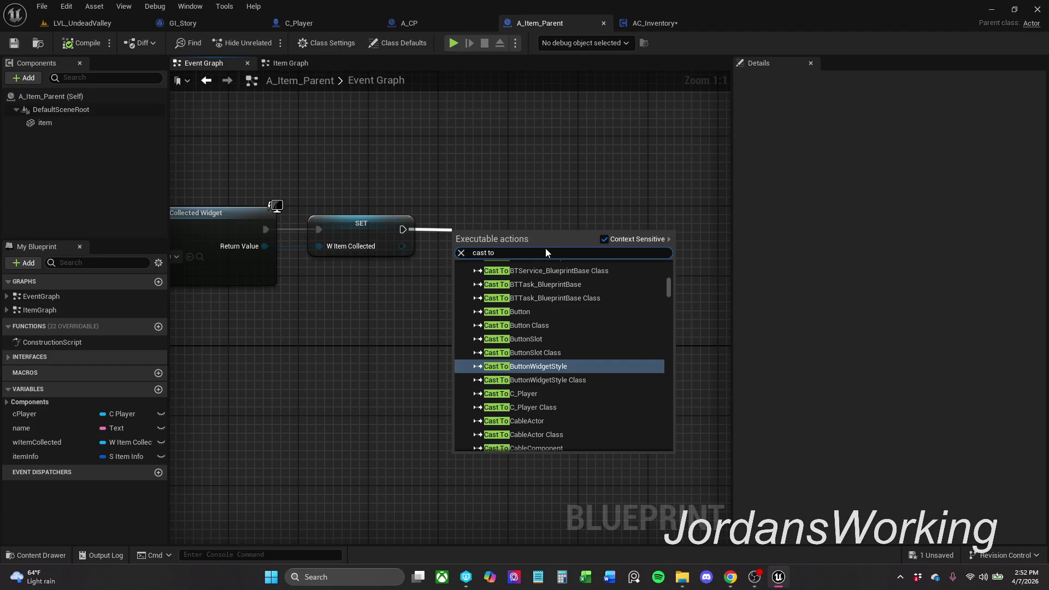
{"action": "type", "text": "gi"}
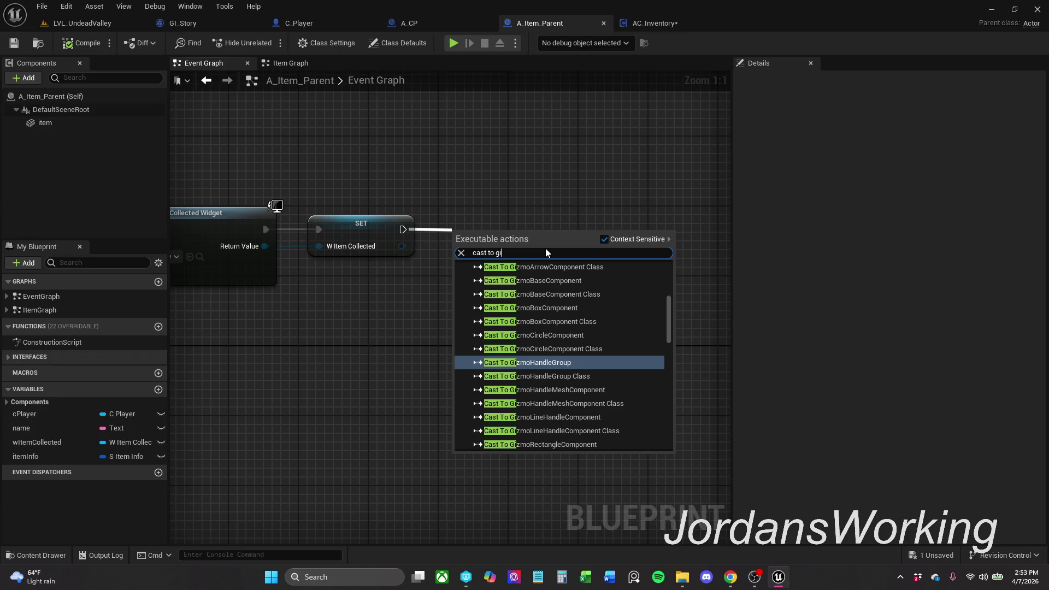
{"action": "type", "text": "S"}
{"action": "key", "text": "BackSpace"}
{"action": "type", "text": "_"}
{"action": "key", "text": "Escape"}
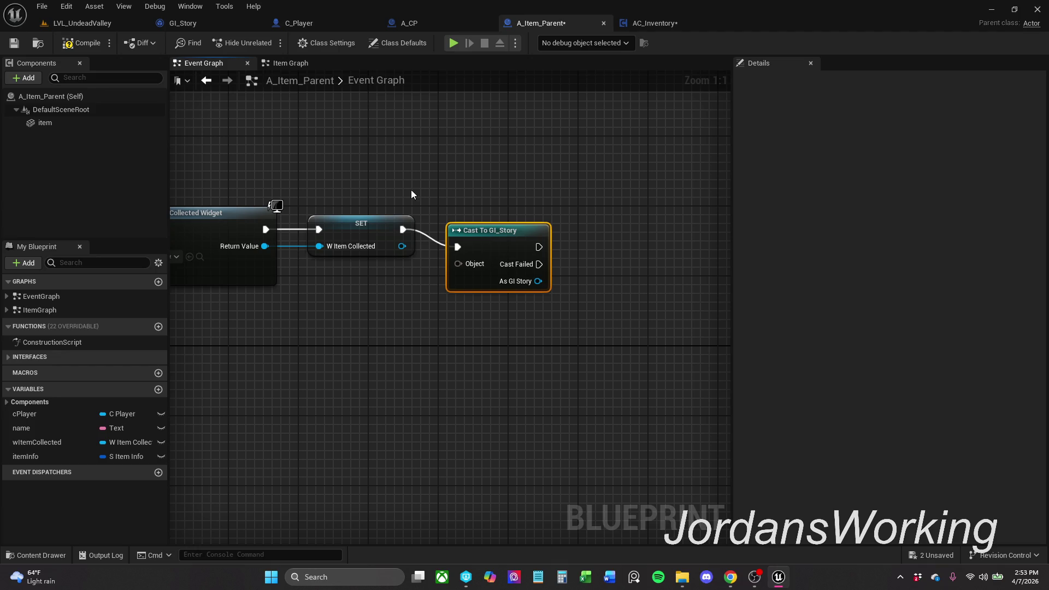
{"action": "key", "text": "q"}
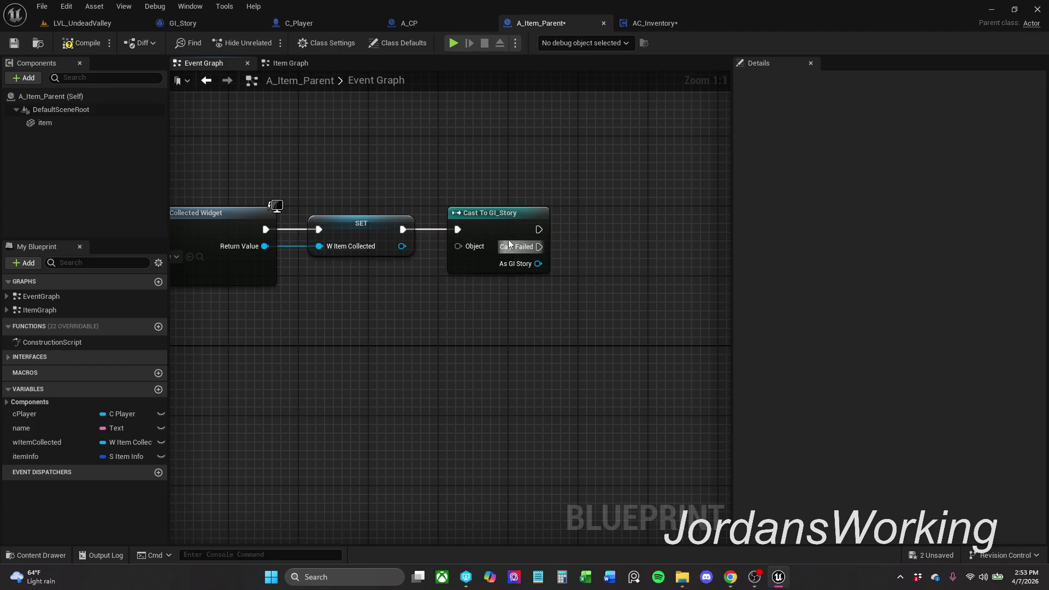
{"action": "left_click_drag", "start_coordinate": [508, 226], "coordinate": [526, 225]}
- Feed a Get Game Instance node into the cast's Object input
{"action": "mouse_move", "coordinate": [475, 246]}
{"action": "left_mouse_down"}
{"action": "mouse_move", "coordinate": [470, 169]}
{"action": "mouse_move", "coordinate": [441, 355]}
{"action": "mouse_move", "coordinate": [432, 297]}
{"action": "left_mouse_up"}
{"action": "type", "text": "get"}
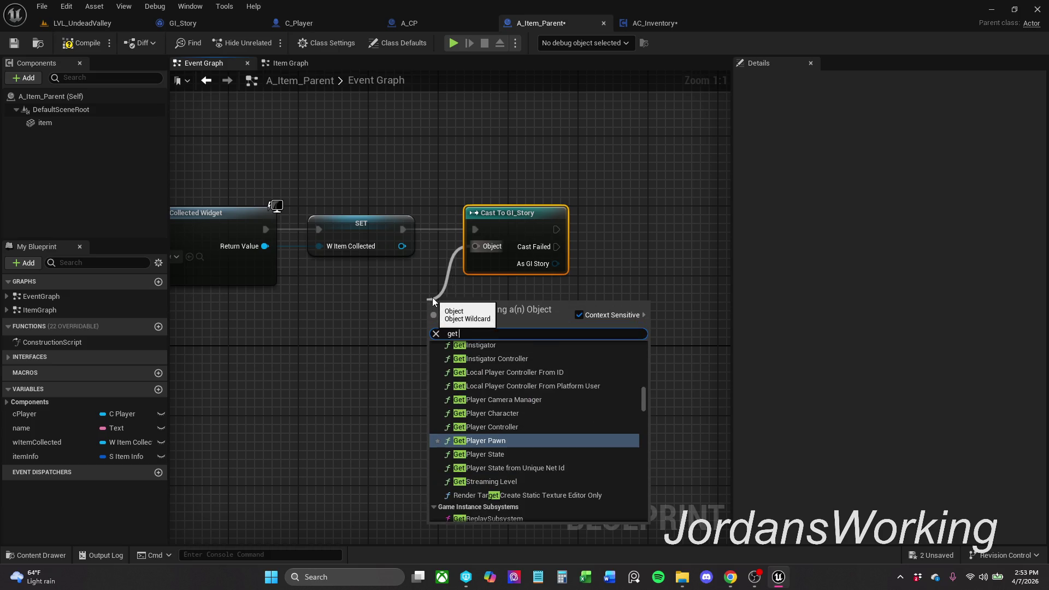
{"action": "type", "text": " game"}
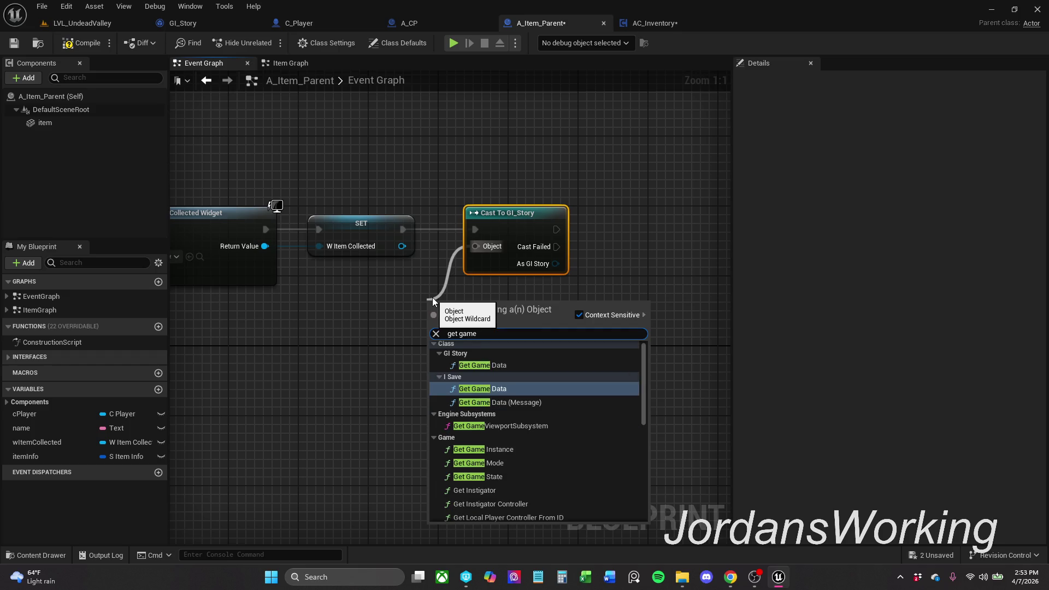
{"action": "left_click", "coordinate": [522, 449]}
{"action": "mouse_move", "coordinate": [475, 325]}
{"action": "left_mouse_down"}
{"action": "mouse_move", "coordinate": [483, 315]}
{"action": "mouse_move", "coordinate": [422, 339]}
{"action": "left_mouse_up"}
{"action": "left_click", "coordinate": [543, 313]}
- Promote the cast's As GI Story output to a new variable
{"action": "left_click", "coordinate": [421, 279]}
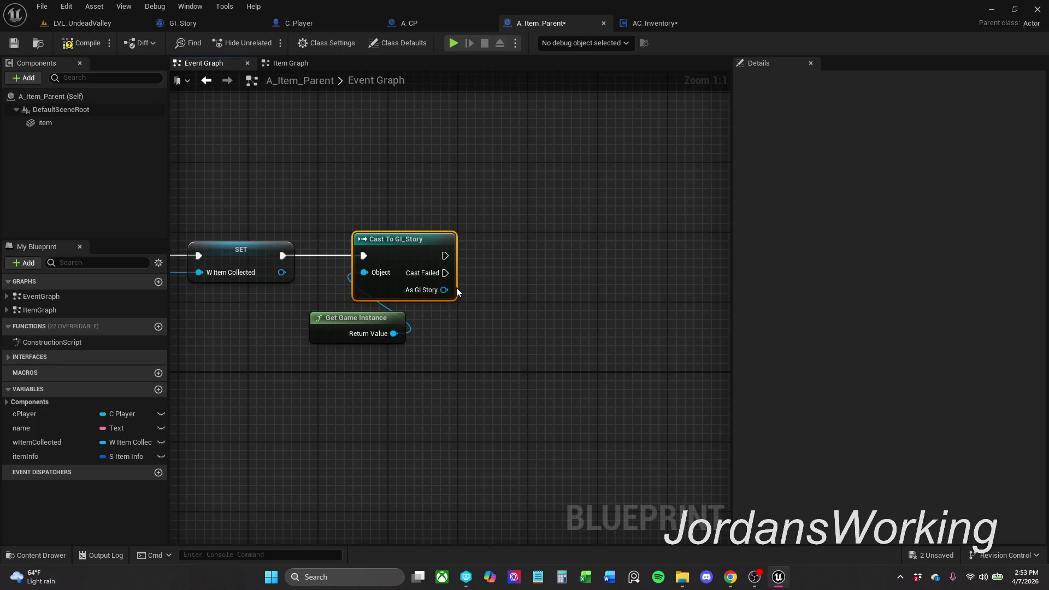
{"action": "mouse_move", "coordinate": [439, 289]}
{"action": "left_mouse_down"}
{"action": "mouse_move", "coordinate": [539, 257]}
{"action": "mouse_move", "coordinate": [528, 260]}
{"action": "left_mouse_up"}
{"action": "left_click", "coordinate": [541, 338]}
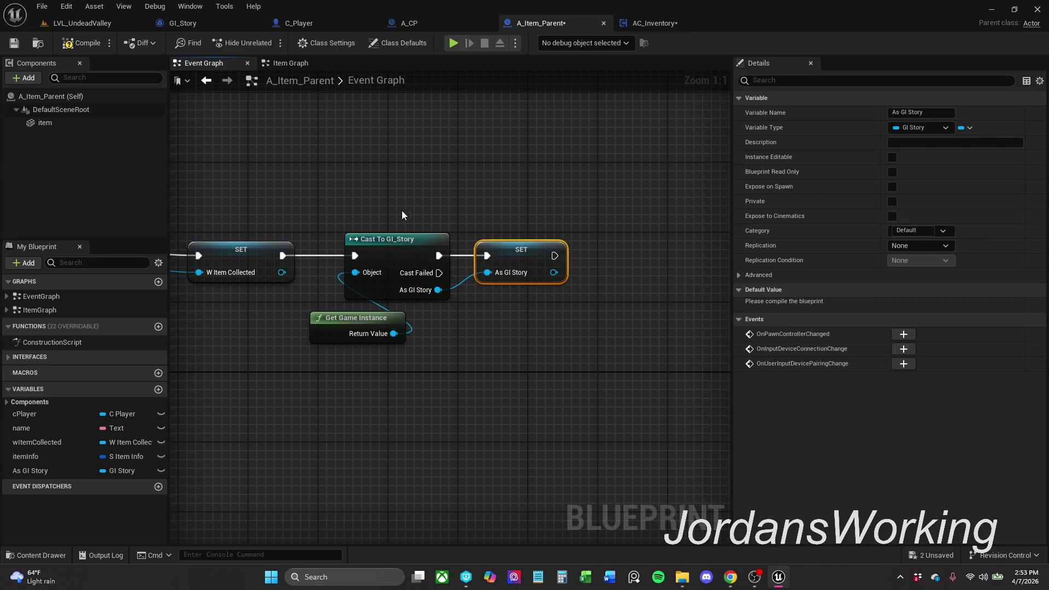
{"action": "left_click", "coordinate": [400, 263], "text": "ctrl"}
{"action": "left_click", "coordinate": [581, 402]}
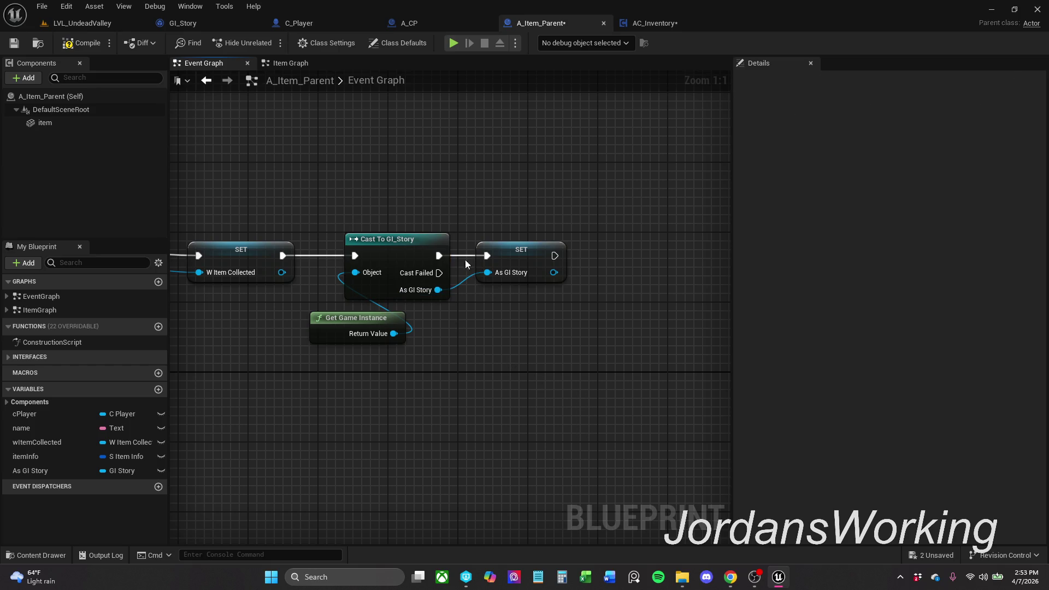
{"action": "left_click", "coordinate": [8, 402]}
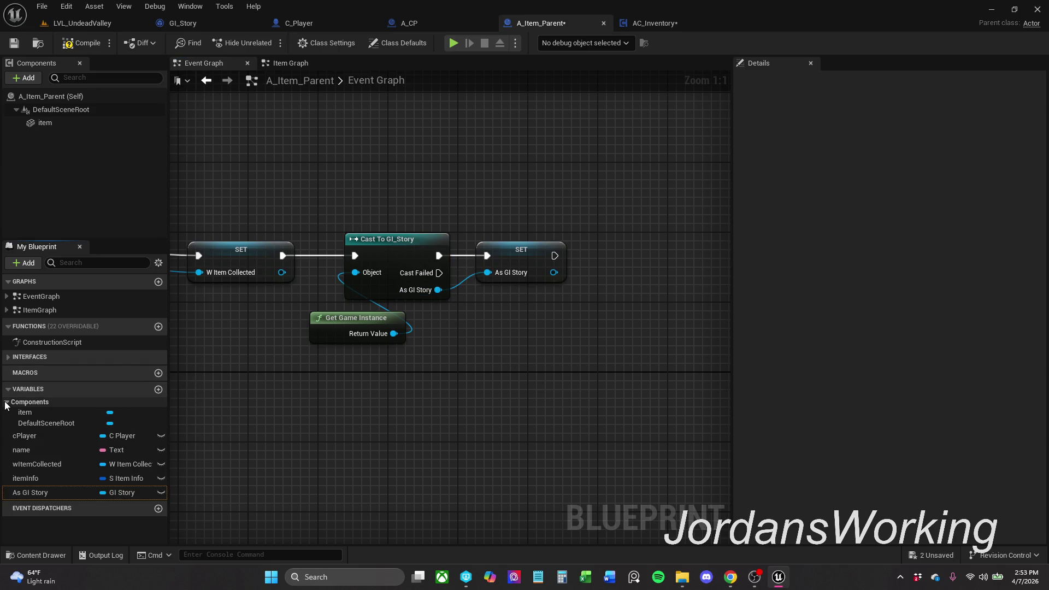
{"action": "left_click", "coordinate": [7, 404]}
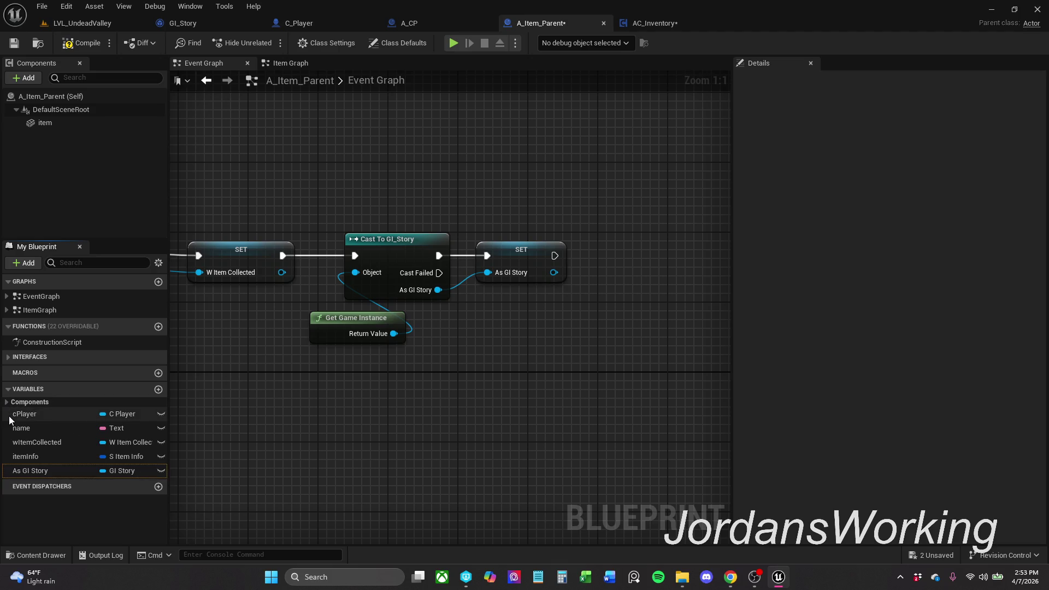
- Rename the promoted variable to giStory, then compile and save A_Item_Parent
{"action": "double_click", "coordinate": [37, 470]}
{"action": "key", "text": "ctrl+shift+Left"}
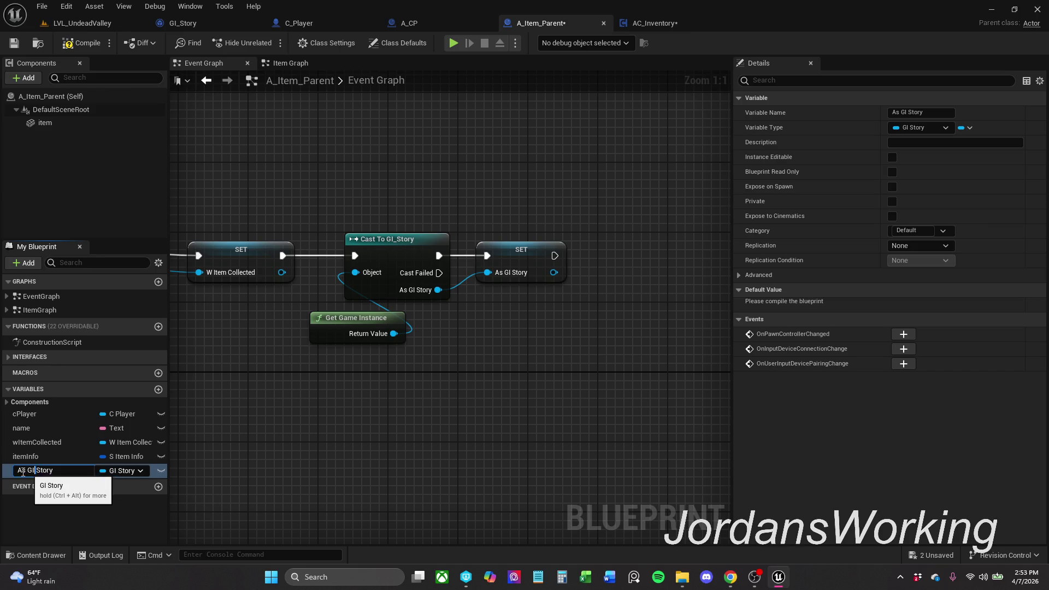
{"action": "type", "text": "gi"}
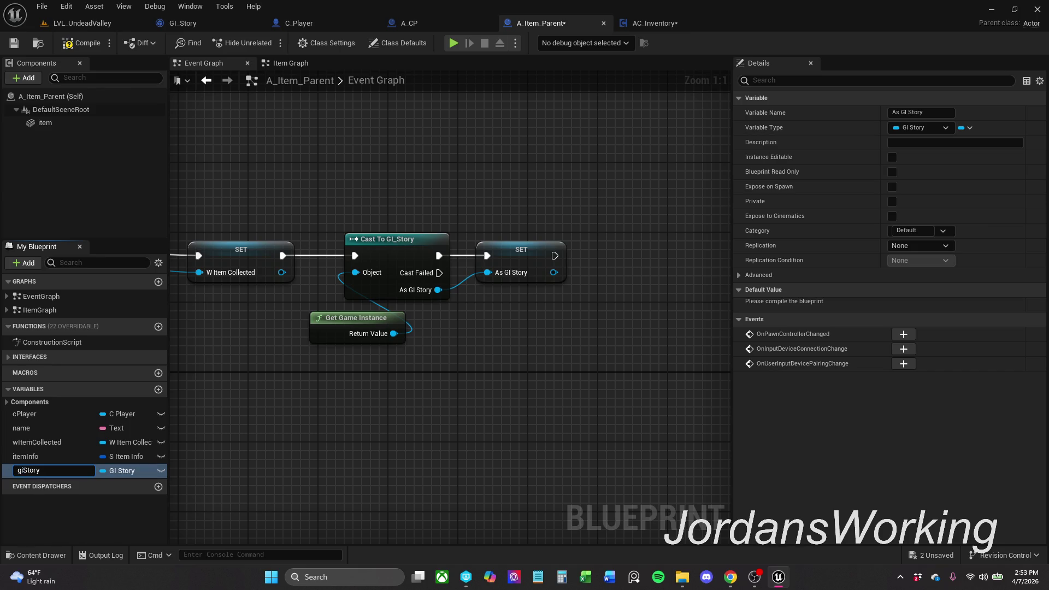
{"action": "key", "text": "Return"}
{"action": "left_click", "coordinate": [82, 43]}
{"action": "left_click", "coordinate": [14, 43]}
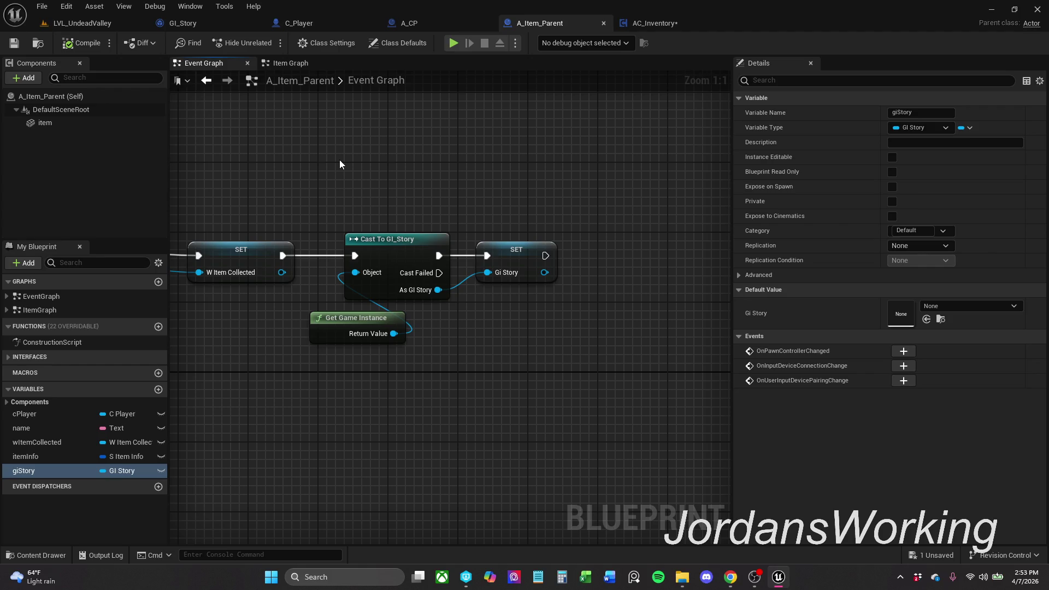
- In Item Graph, move the Destroy Actor node further right
{"action": "left_click", "coordinate": [295, 65]}
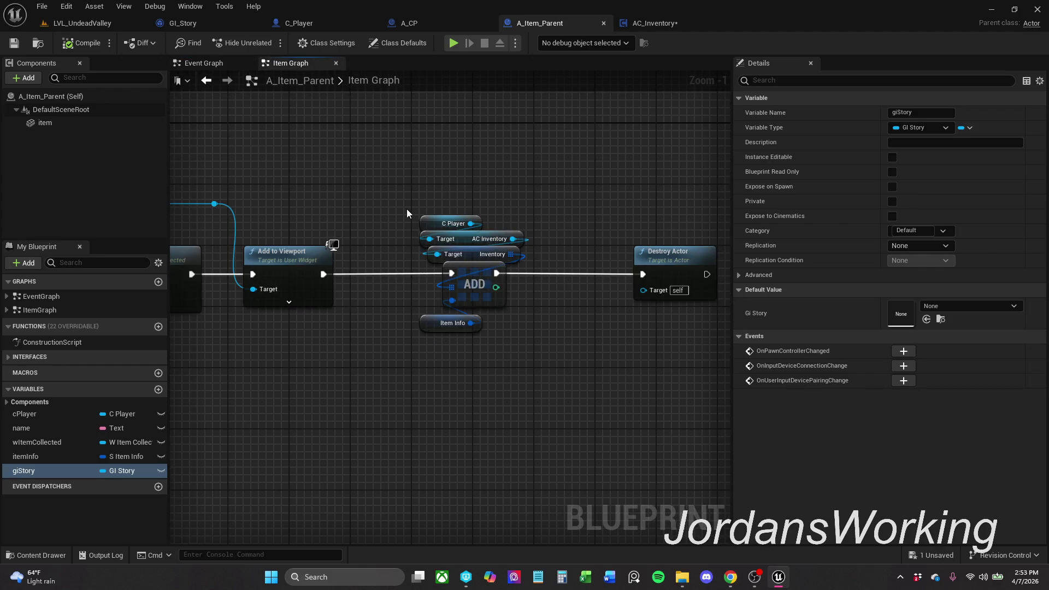
{"action": "left_click", "coordinate": [247, 63]}
{"action": "mouse_move", "coordinate": [417, 204]}
{"action": "left_mouse_down"}
{"action": "mouse_move", "coordinate": [478, 225]}
{"action": "mouse_move", "coordinate": [459, 222]}
{"action": "left_mouse_up"}
{"action": "left_click", "coordinate": [500, 261]}
{"action": "left_click_drag", "start_coordinate": [499, 262], "coordinate": [620, 262]}
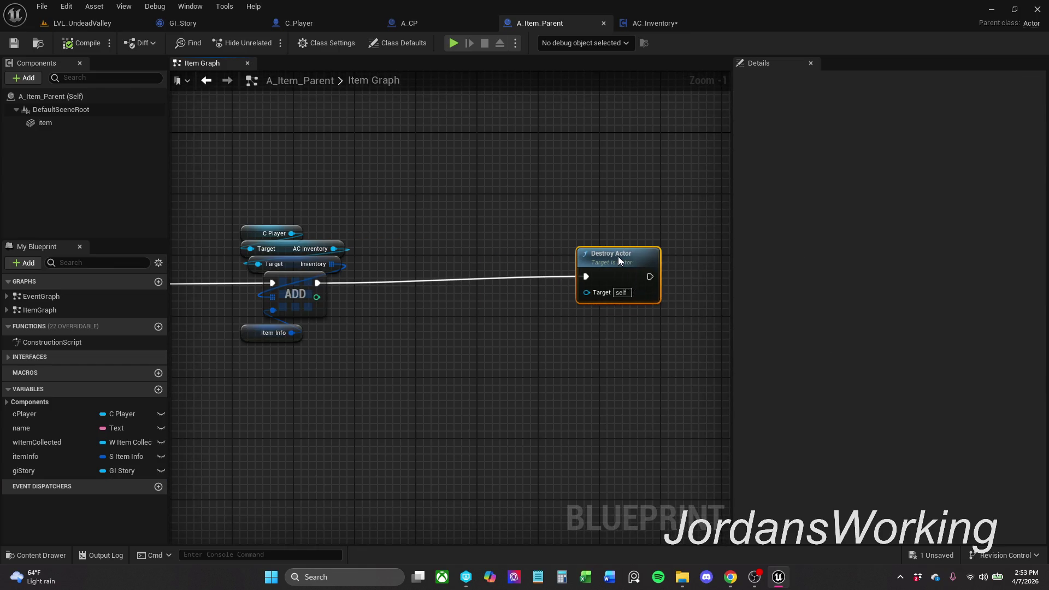
{"action": "left_click_drag", "start_coordinate": [322, 310], "coordinate": [481, 310]}
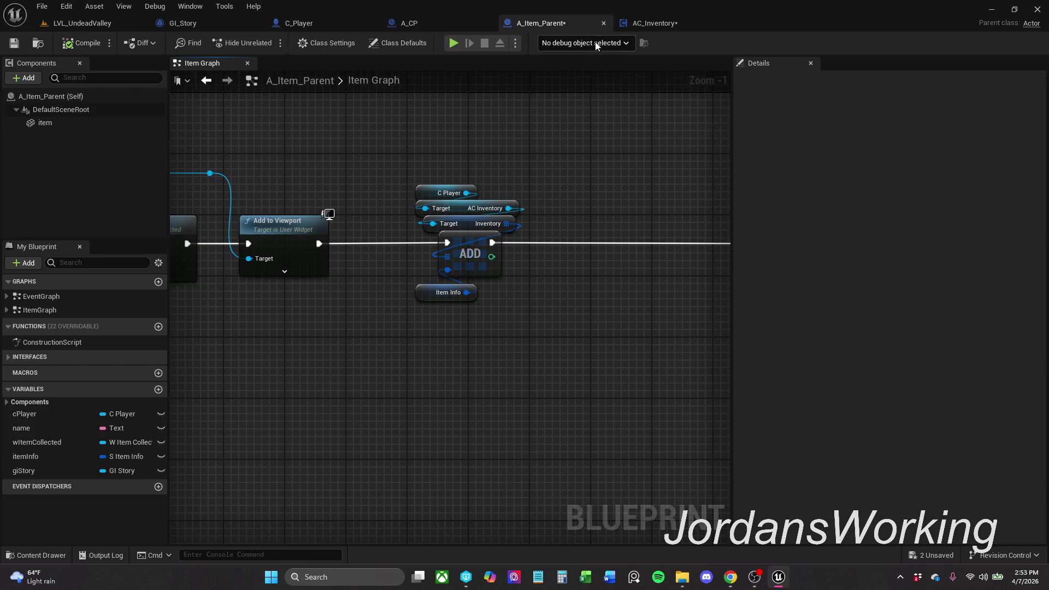
- Add a new S Item Info variable to GI_Story, then compile and save
{"action": "left_click", "coordinate": [211, 26]}
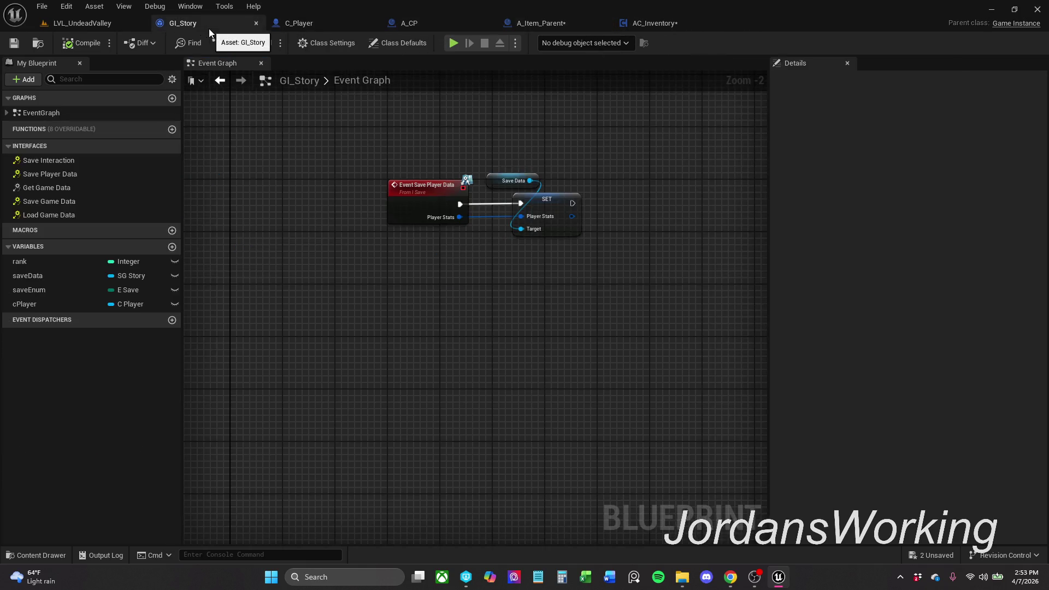
{"action": "left_click", "coordinate": [171, 248]}
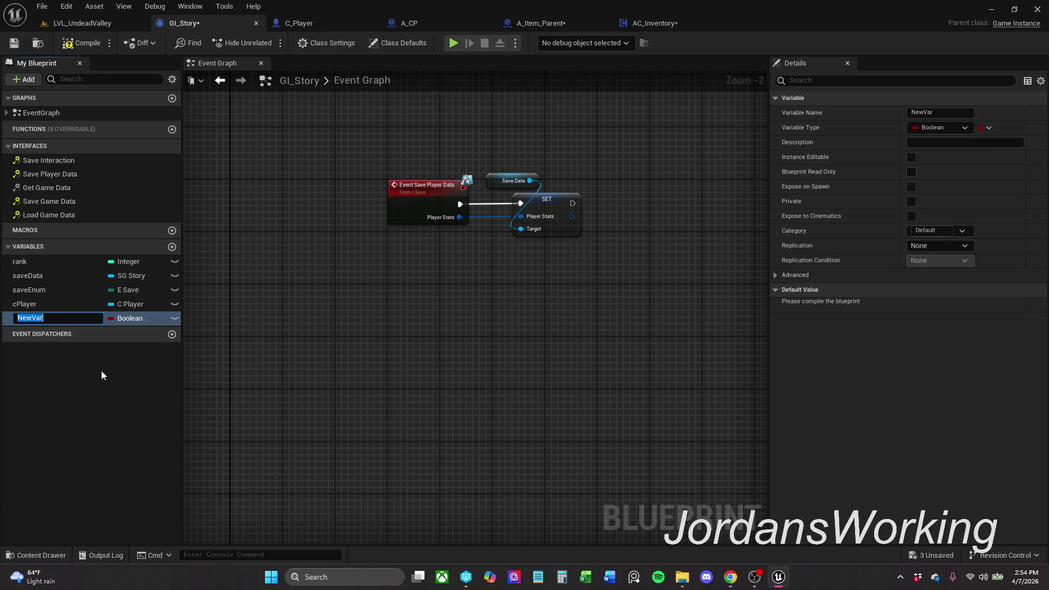
{"action": "left_click", "coordinate": [139, 322]}
{"action": "type", "text": "S_"}
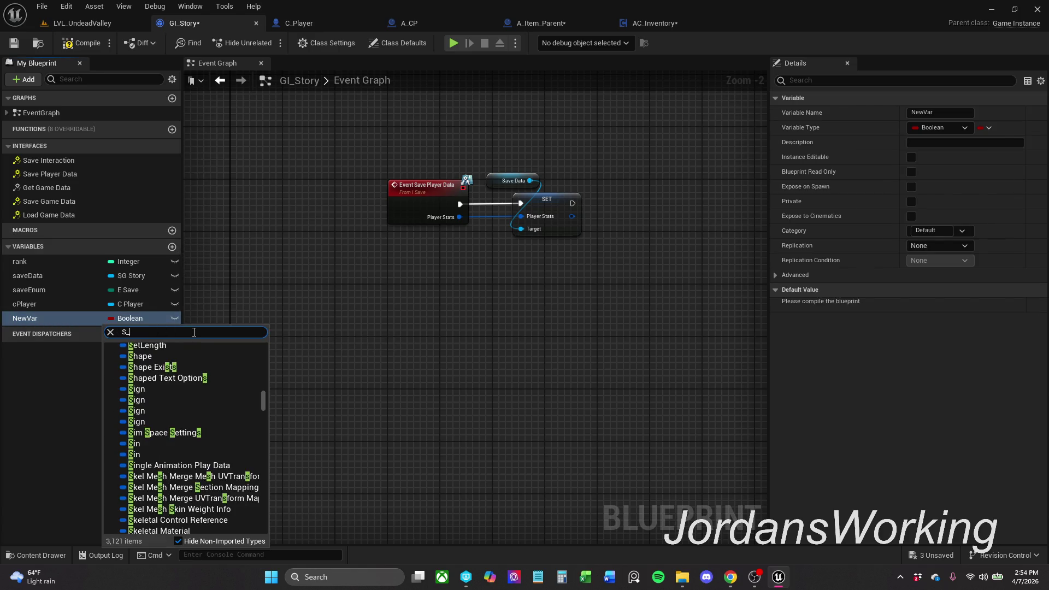
{"action": "type", "text": "Item"}
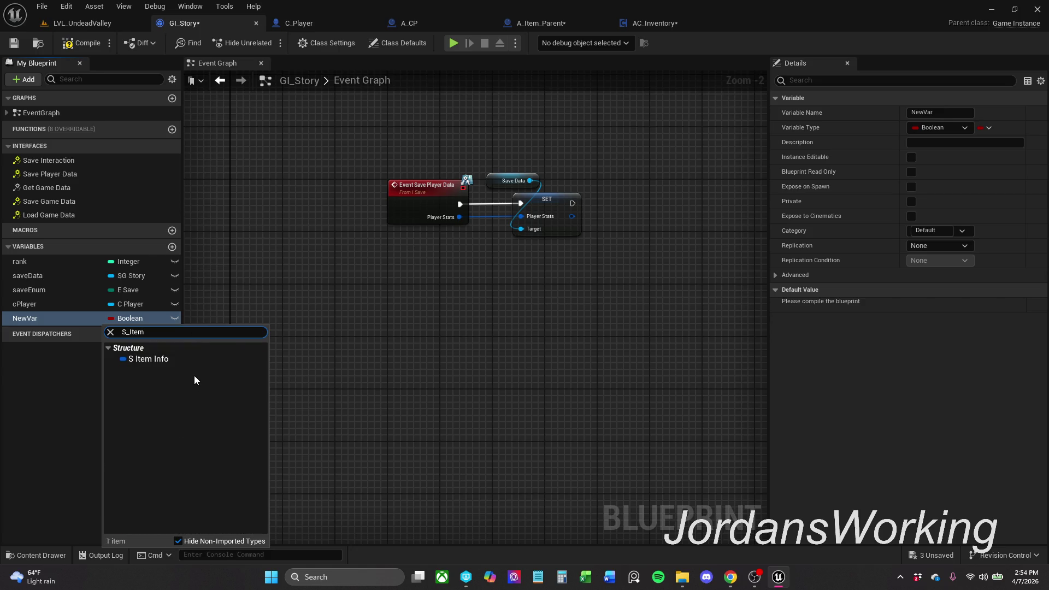
{"action": "left_click", "coordinate": [164, 357]}
{"action": "left_click", "coordinate": [100, 45]}
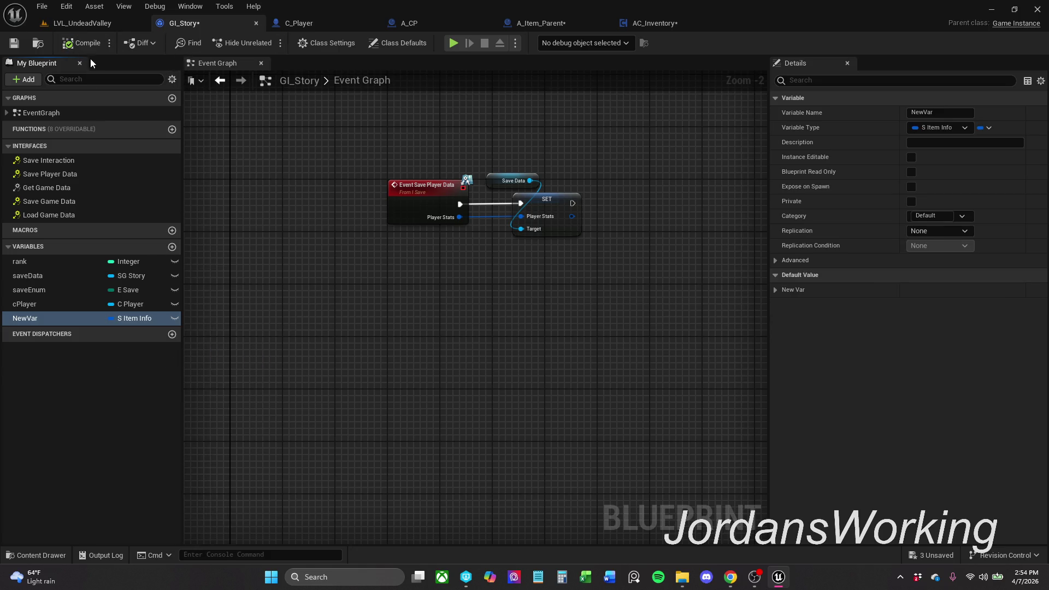
{"action": "key", "text": "ctrl+s"}
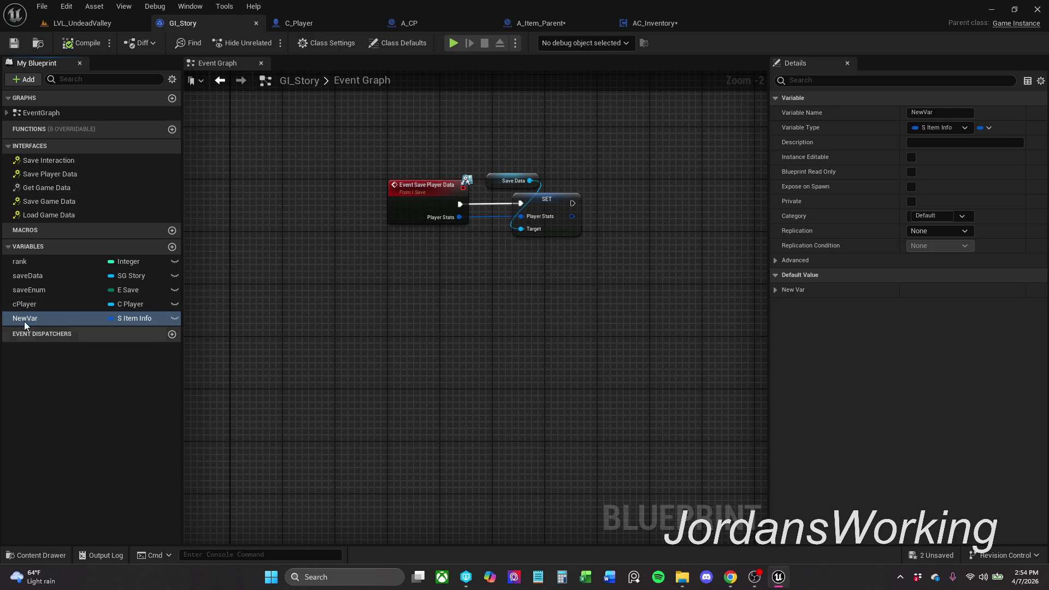
- Rename NewVar to saveItem and compile GI_Story
{"action": "left_click", "coordinate": [33, 308]}
{"action": "double_click", "coordinate": [95, 320]}
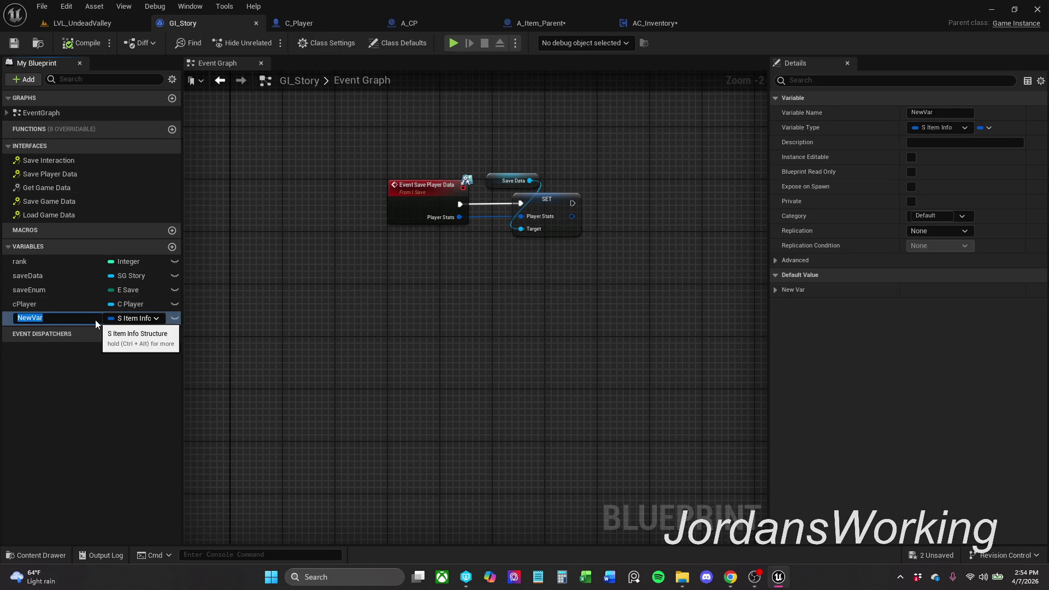
{"action": "type", "text": "save"}
{"action": "type", "text": "Item"}
{"action": "key", "text": "Return"}
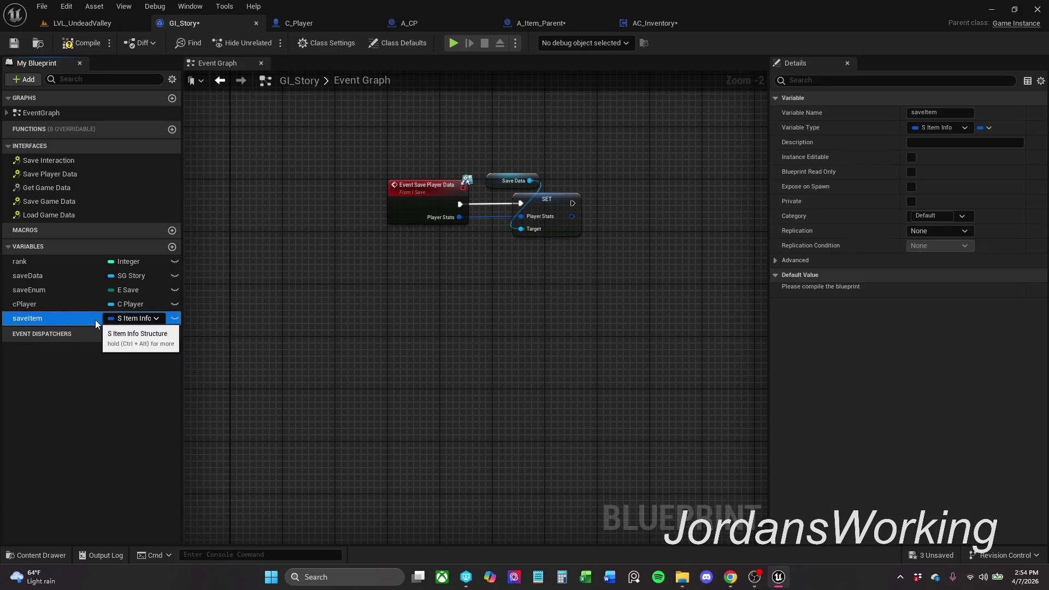
{"action": "left_click", "coordinate": [88, 43]}
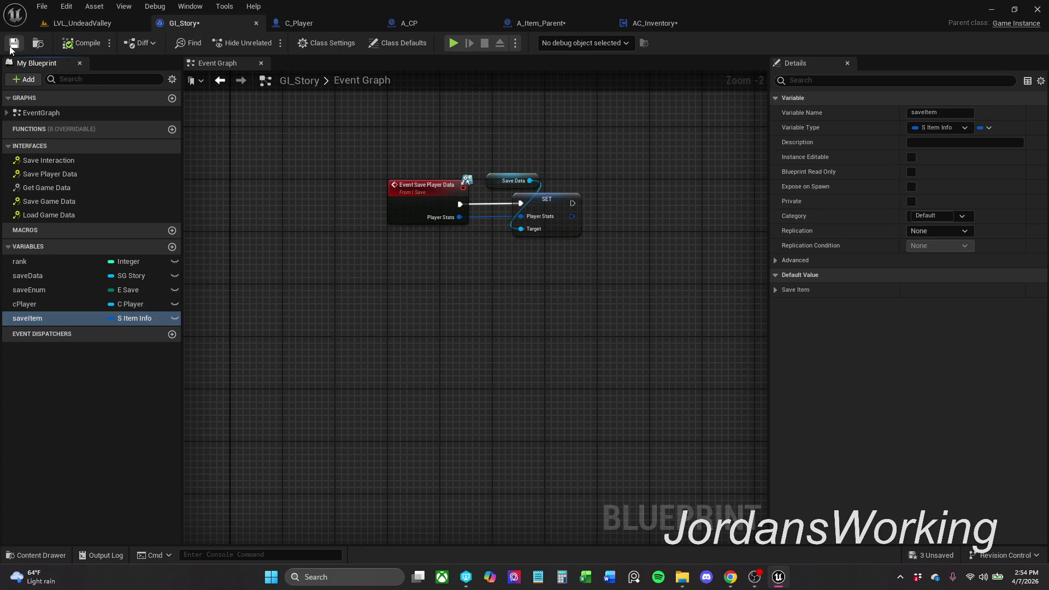
{"action": "left_click", "coordinate": [303, 23]}
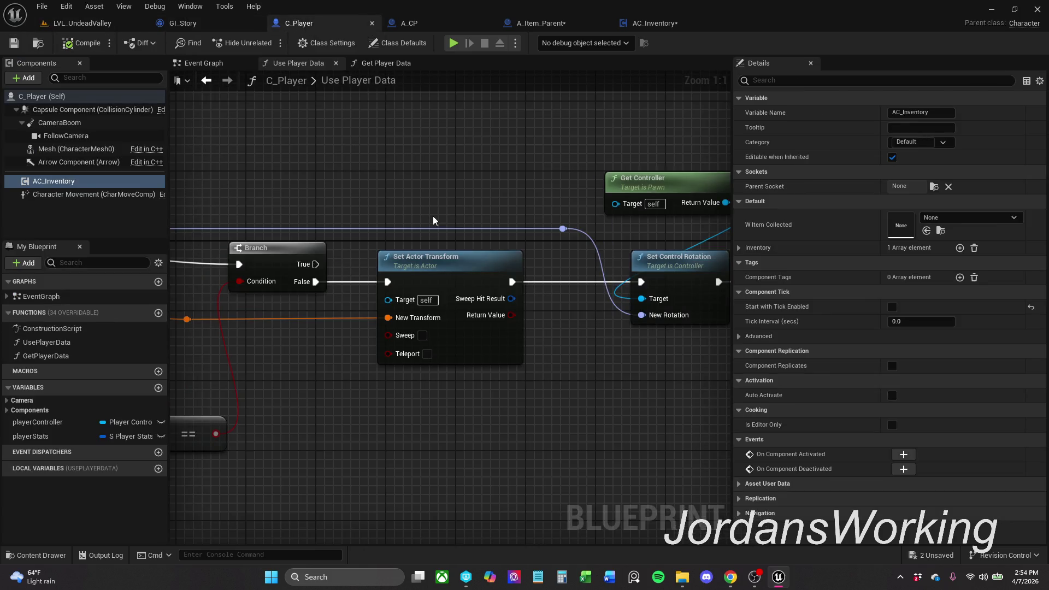
- Close the C_Player and A_CP tabs and switch to GI_Story's Event Graph
{"action": "left_click", "coordinate": [372, 24]}
{"action": "left_click", "coordinate": [338, 24]}
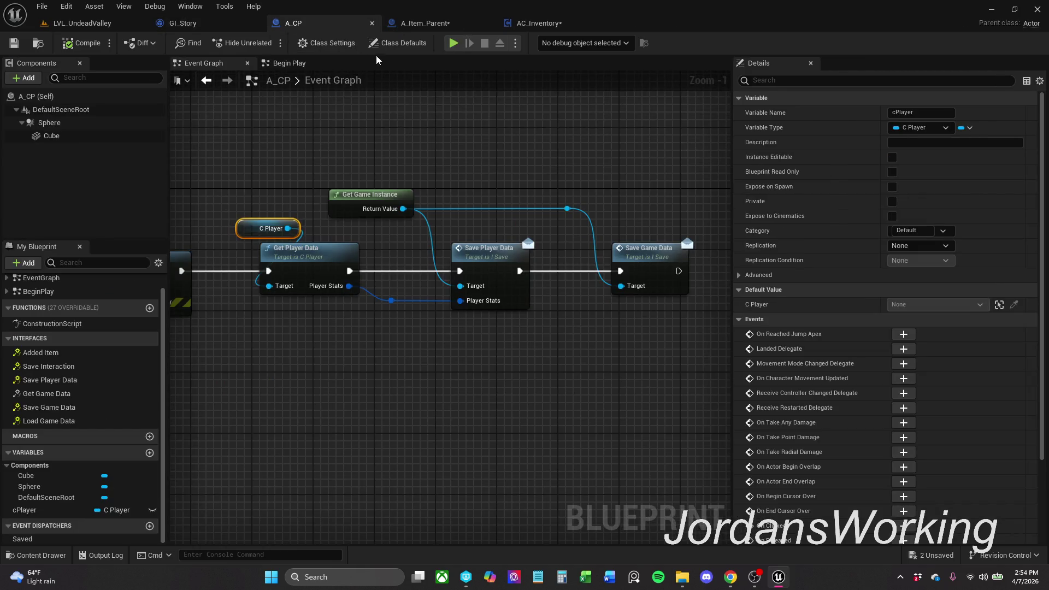
{"action": "left_click", "coordinate": [444, 22]}
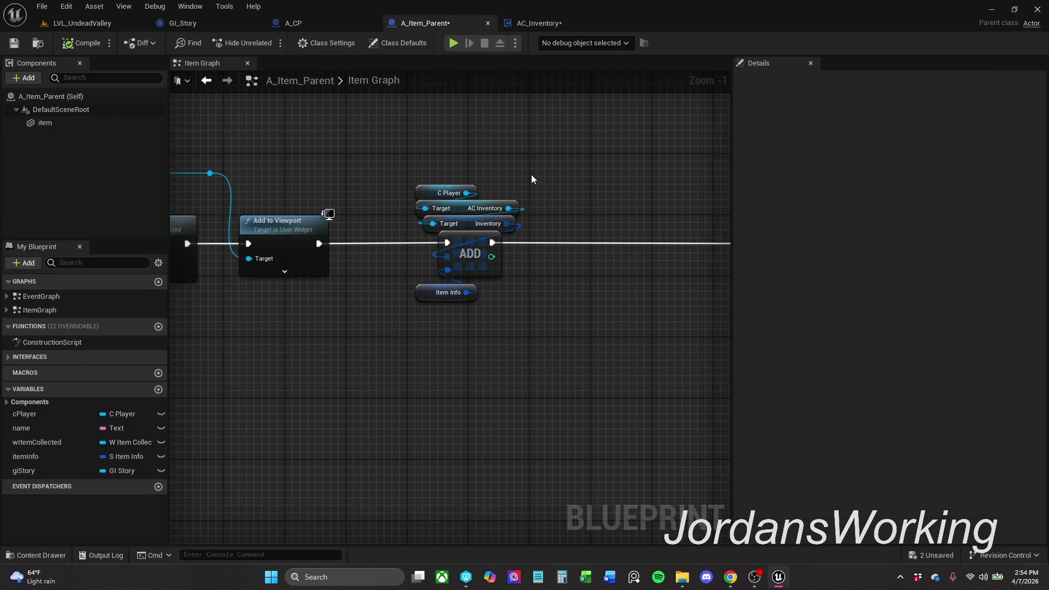
{"action": "left_click", "coordinate": [372, 23]}
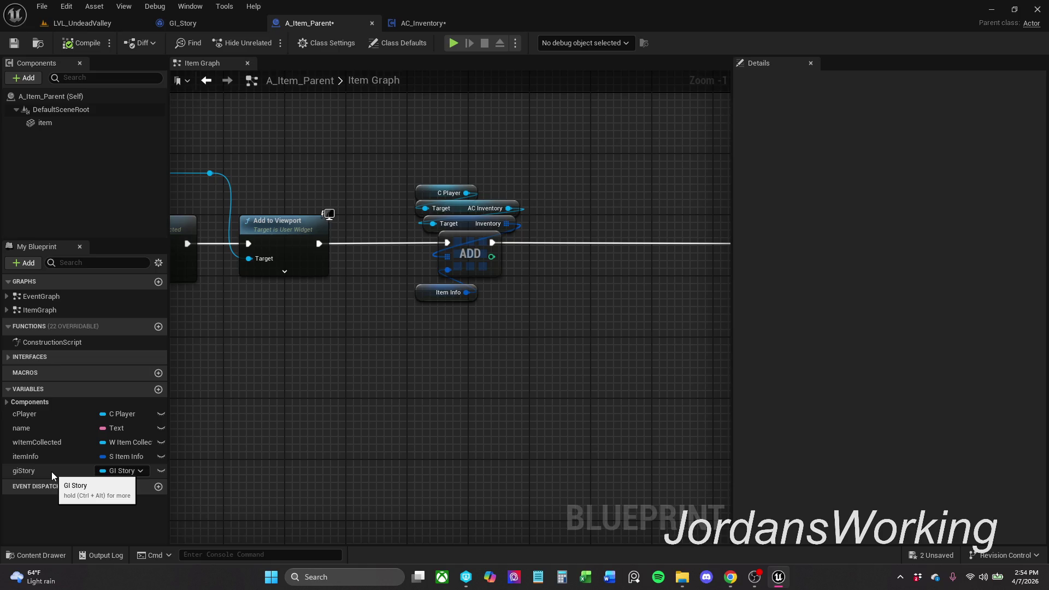
{"action": "left_click", "coordinate": [186, 20]}
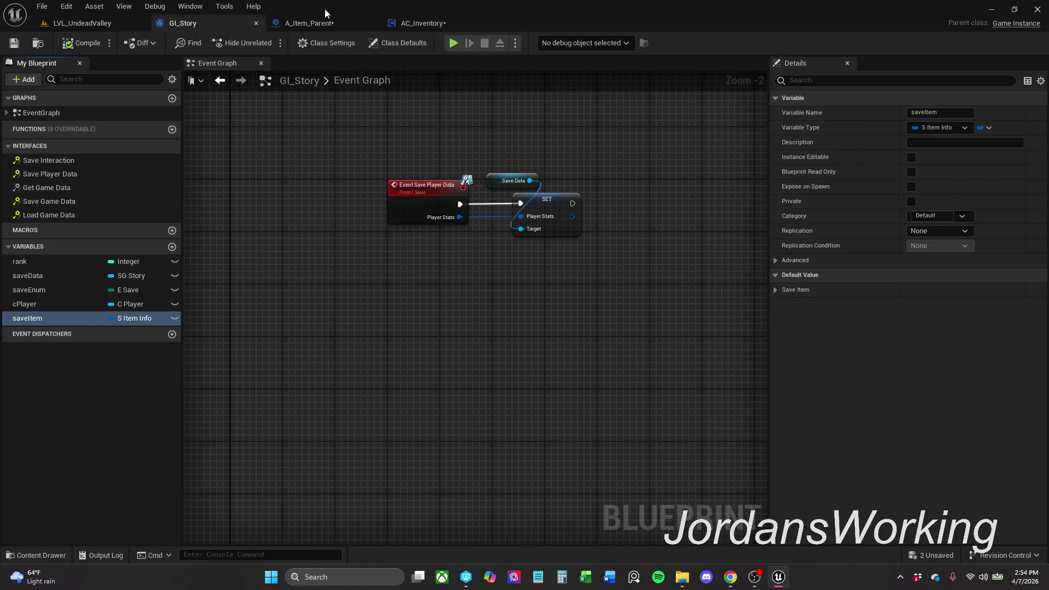
- In A_Item_Parent's Item Graph, add a giStory getter with a Get Save Item node
{"action": "left_click", "coordinate": [321, 22]}
{"action": "left_click_drag", "start_coordinate": [26, 471], "coordinate": [375, 368]}
{"action": "left_click", "coordinate": [404, 390]}
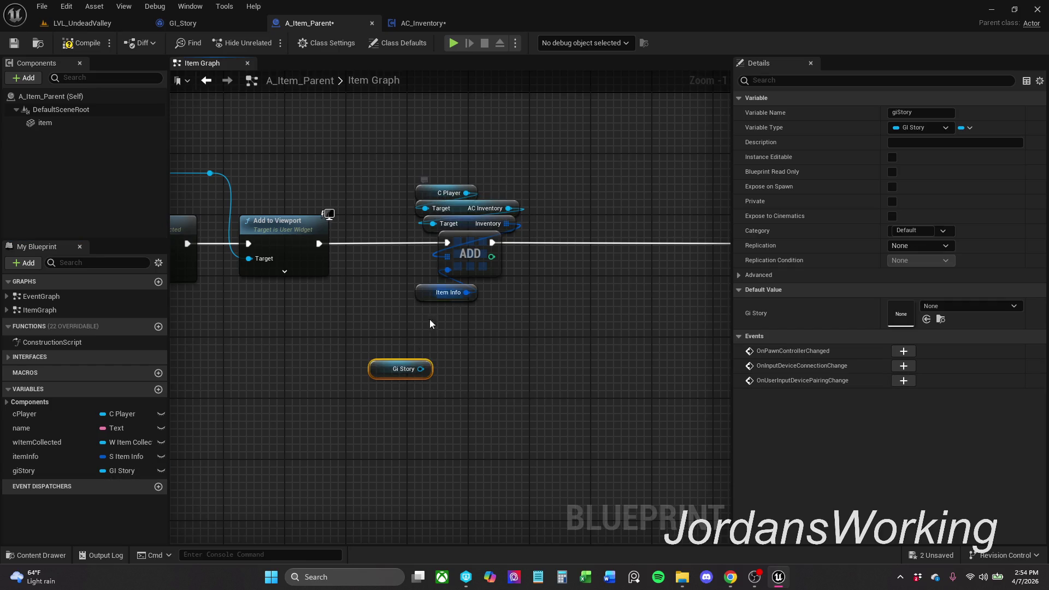
{"action": "mouse_move", "coordinate": [429, 370]}
{"action": "left_mouse_down"}
{"action": "mouse_move", "coordinate": [467, 375]}
{"action": "mouse_move", "coordinate": [400, 366]}
{"action": "mouse_move", "coordinate": [393, 408]}
{"action": "mouse_move", "coordinate": [375, 402]}
{"action": "left_mouse_up"}
{"action": "type", "text": "g"}
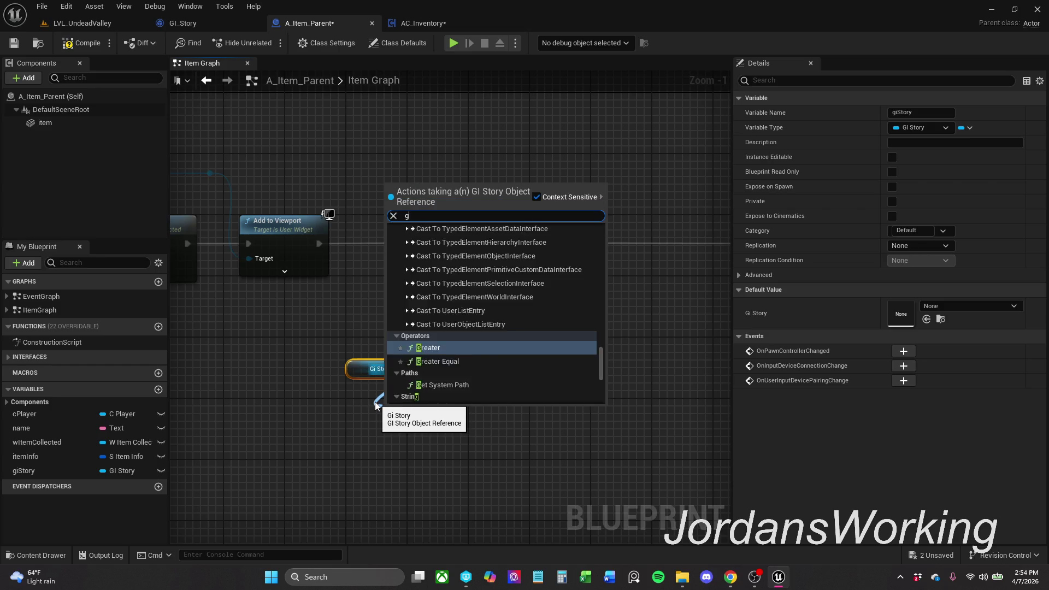
{"action": "type", "text": "et save"}
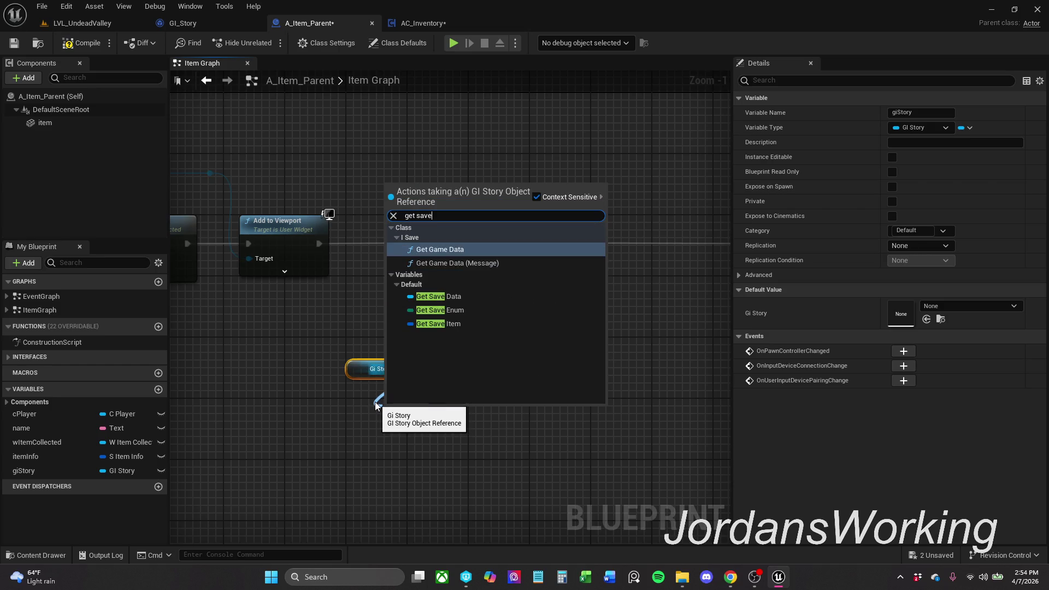
{"action": "left_click", "coordinate": [465, 327]}
{"action": "left_click_drag", "start_coordinate": [420, 424], "coordinate": [425, 346]}
- Delete Item Info and wire Save Item into the Inventory ADD node
{"action": "left_click", "coordinate": [438, 298]}
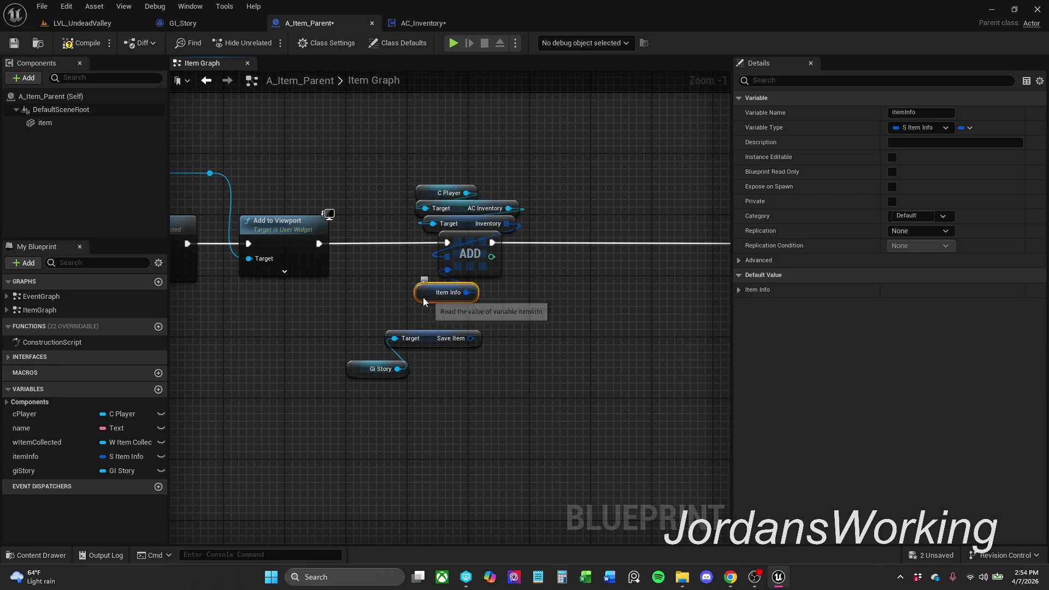
{"action": "left_click_drag", "start_coordinate": [422, 298], "coordinate": [201, 409]}
{"action": "mouse_move", "coordinate": [338, 353]}
{"action": "left_mouse_down"}
{"action": "mouse_move", "coordinate": [218, 461]}
{"action": "mouse_move", "coordinate": [228, 460]}
{"action": "left_mouse_up"}
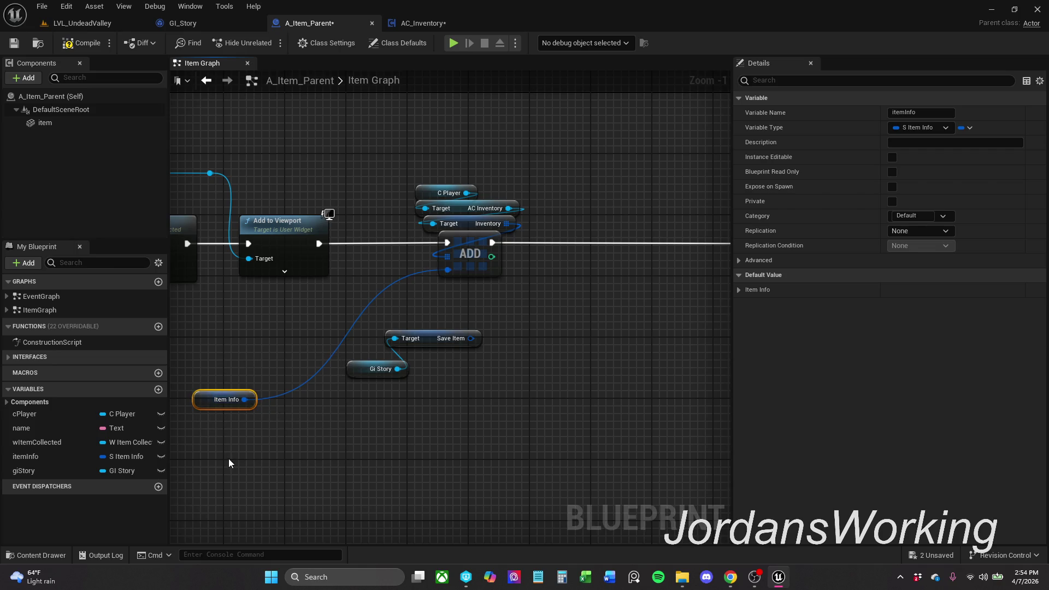
{"action": "key", "text": "Delete"}
{"action": "mouse_move", "coordinate": [471, 338]}
{"action": "left_mouse_down"}
{"action": "mouse_move", "coordinate": [484, 313]}
{"action": "mouse_move", "coordinate": [448, 270]}
{"action": "left_mouse_up"}
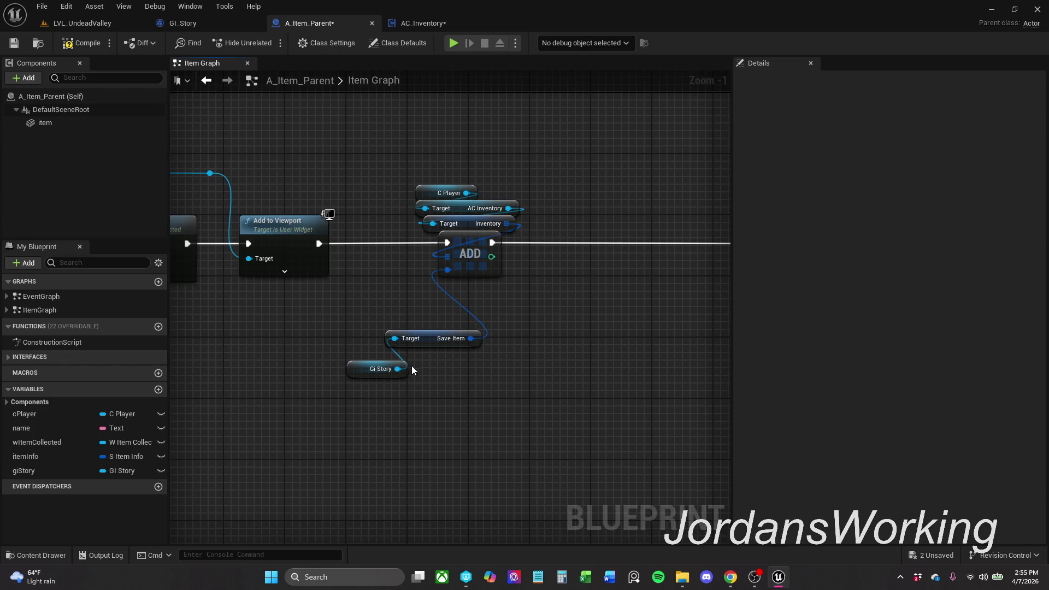
{"action": "left_click_drag", "start_coordinate": [362, 376], "coordinate": [435, 343]}
{"action": "left_click_drag", "start_coordinate": [435, 339], "coordinate": [458, 300]}
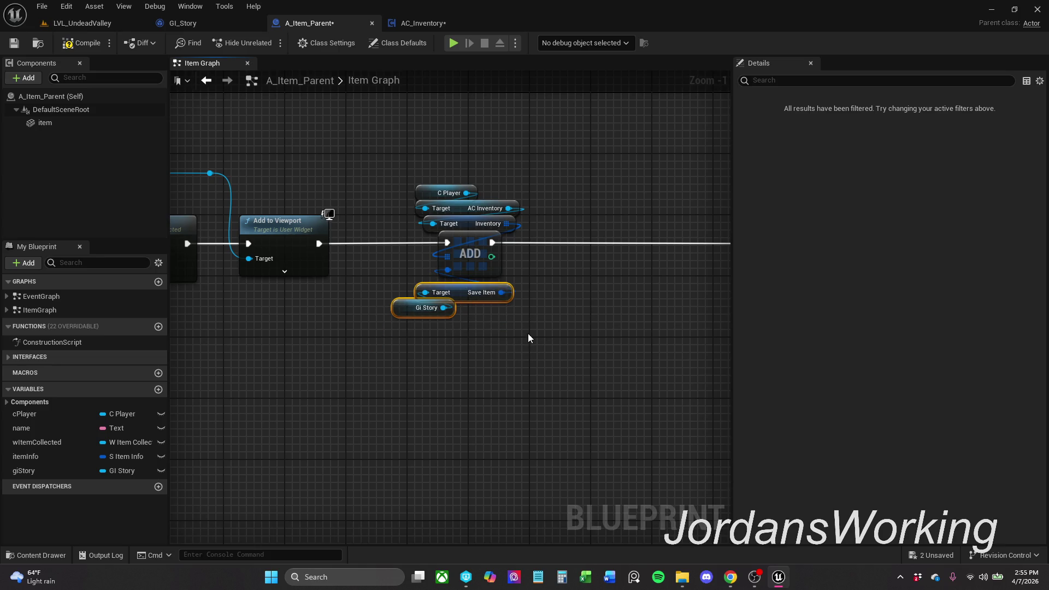
- Move the Destroy Actor node left and save A_Item_Parent
{"action": "left_click_drag", "start_coordinate": [527, 340], "coordinate": [369, 363]}
{"action": "scroll", "coordinate": [369, 363], "scroll_direction": "down", "scroll_amount": 1}
{"action": "left_click_drag", "start_coordinate": [616, 280], "coordinate": [490, 280]}
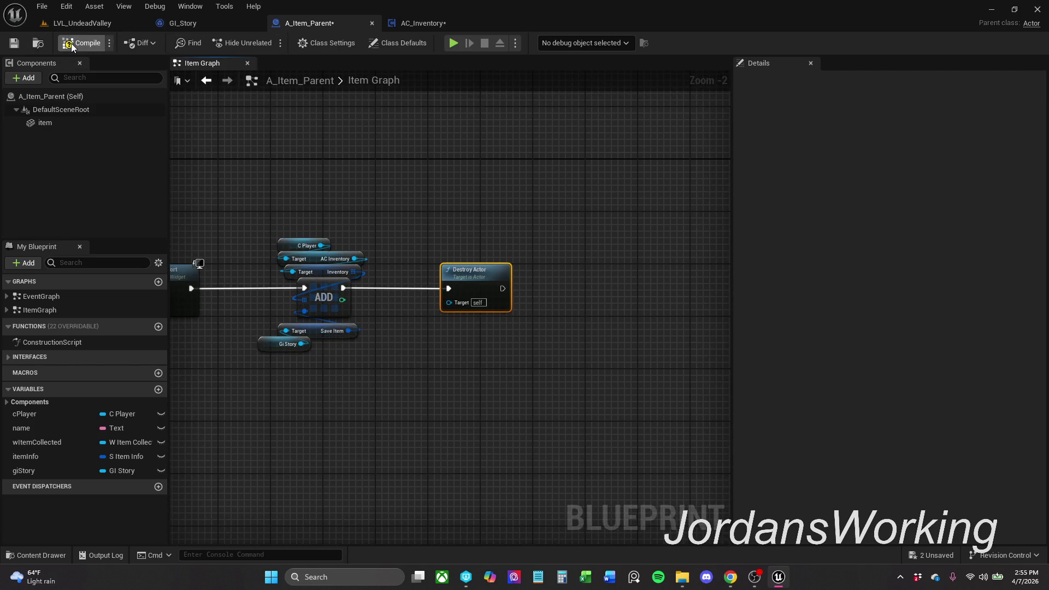
{"action": "left_click", "coordinate": [21, 43]}
{"action": "mouse_move", "coordinate": [345, 170]}
{"action": "left_mouse_down"}
{"action": "mouse_move", "coordinate": [306, 125]}
{"action": "mouse_move", "coordinate": [415, 126]}
{"action": "left_mouse_up"}
{"action": "left_click_drag", "start_coordinate": [710, 131], "coordinate": [480, 130]}
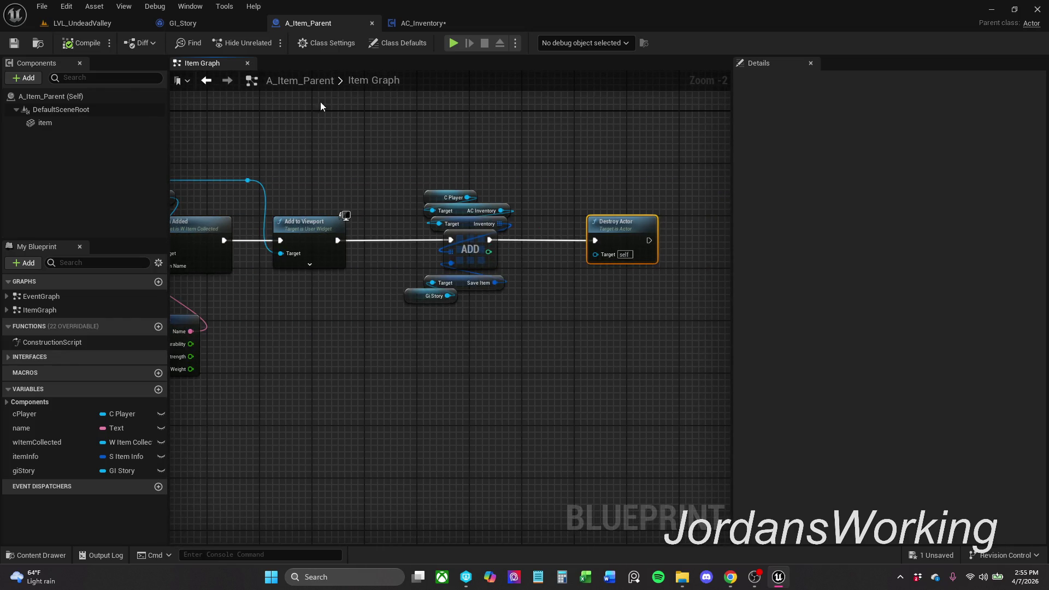
- Look over the Cast To GI_Story nodes, then select the Item Graph's C Player and Inventory nodes
{"action": "double_click", "coordinate": [65, 301]}
{"action": "scroll", "coordinate": [513, 287], "scroll_direction": "up", "scroll_amount": 5}
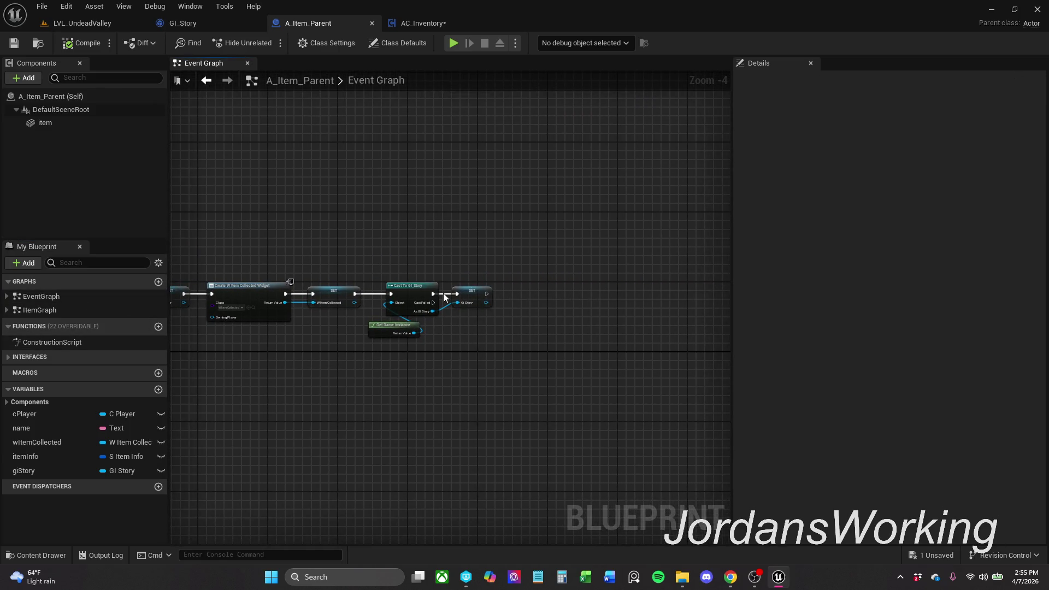
{"action": "left_click_drag", "start_coordinate": [526, 292], "coordinate": [445, 283]}
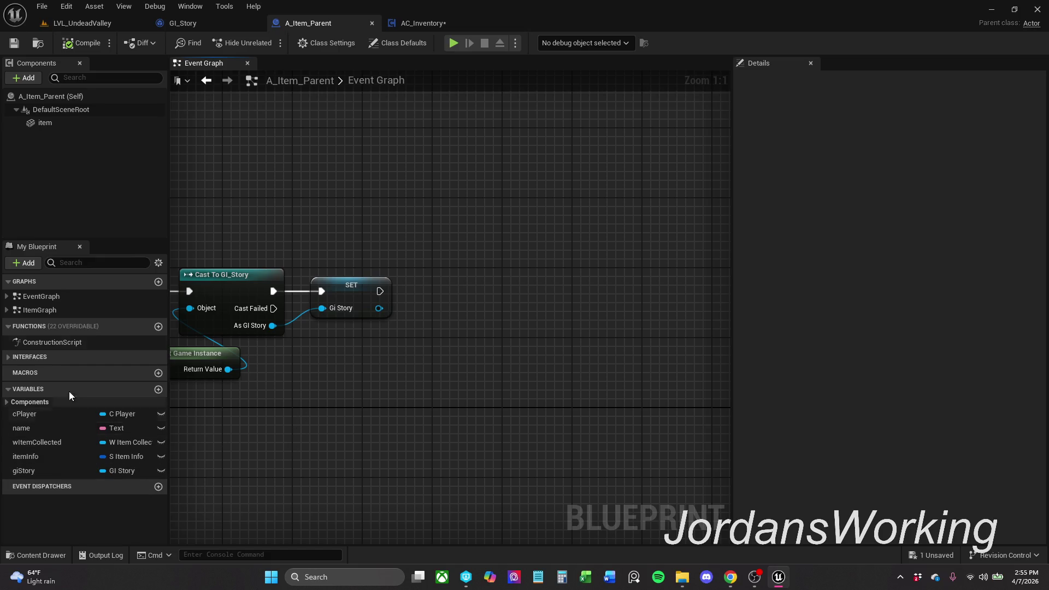
{"action": "left_click", "coordinate": [218, 87]}
{"action": "left_click_drag", "start_coordinate": [431, 165], "coordinate": [484, 228]}
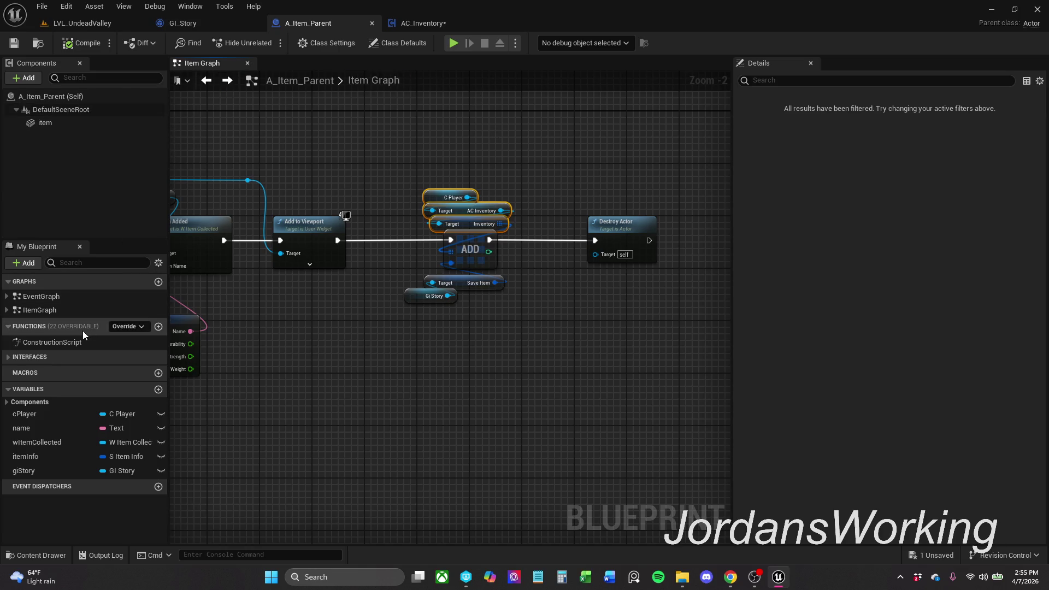
- Paste the C Player and Inventory nodes into the Event Graph and reposition them
{"action": "left_click", "coordinate": [64, 310]}
{"action": "double_click", "coordinate": [64, 298]}
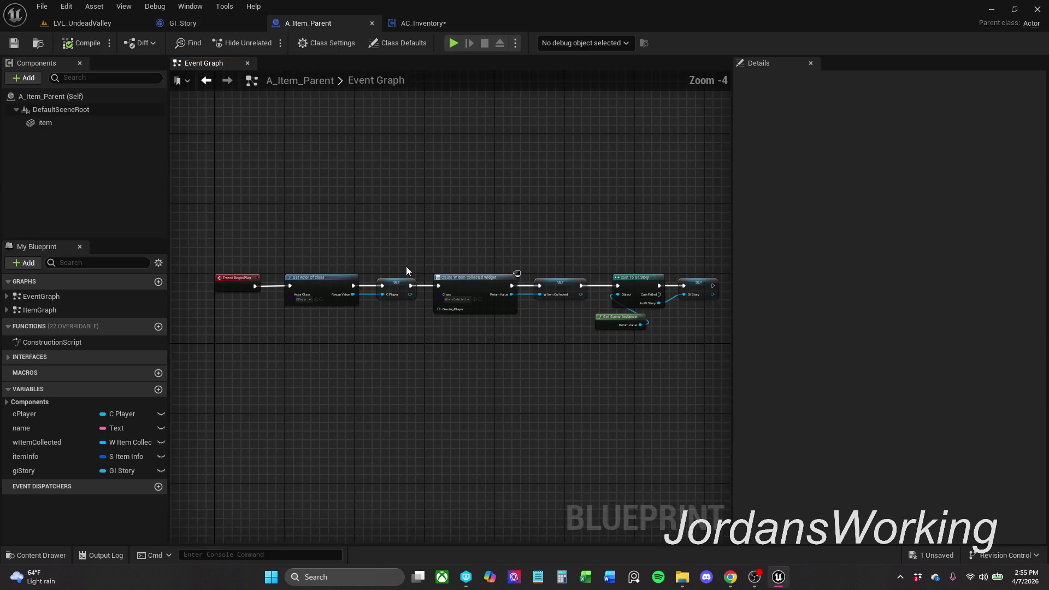
{"action": "scroll", "coordinate": [477, 289], "scroll_direction": "up", "scroll_amount": 2}
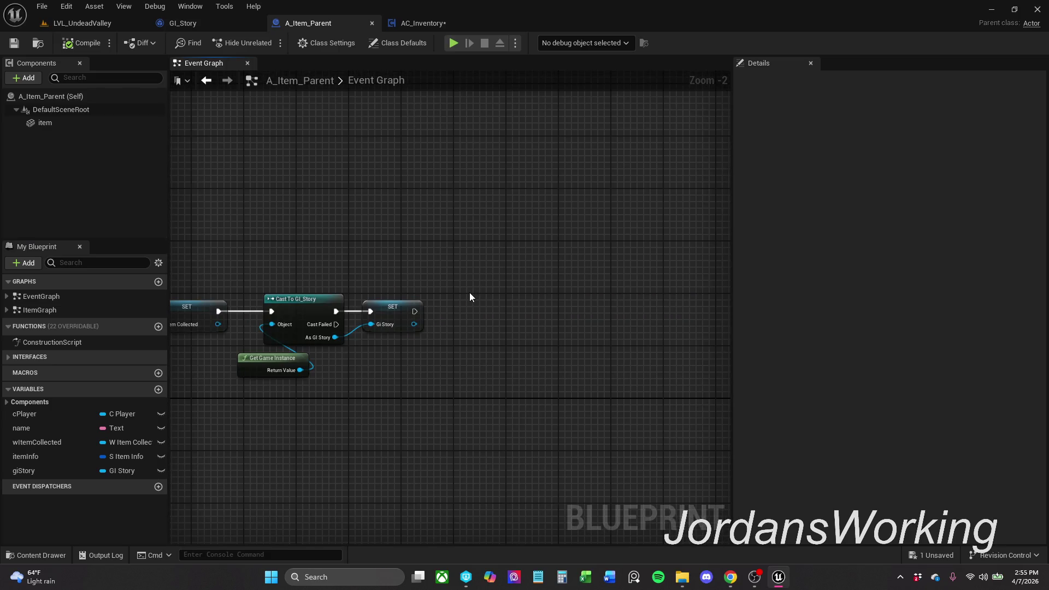
{"action": "key", "text": "ctrl+v"}
{"action": "left_click_drag", "start_coordinate": [491, 309], "coordinate": [473, 288]}
{"action": "scroll", "coordinate": [487, 288], "scroll_direction": "up", "scroll_amount": 2}
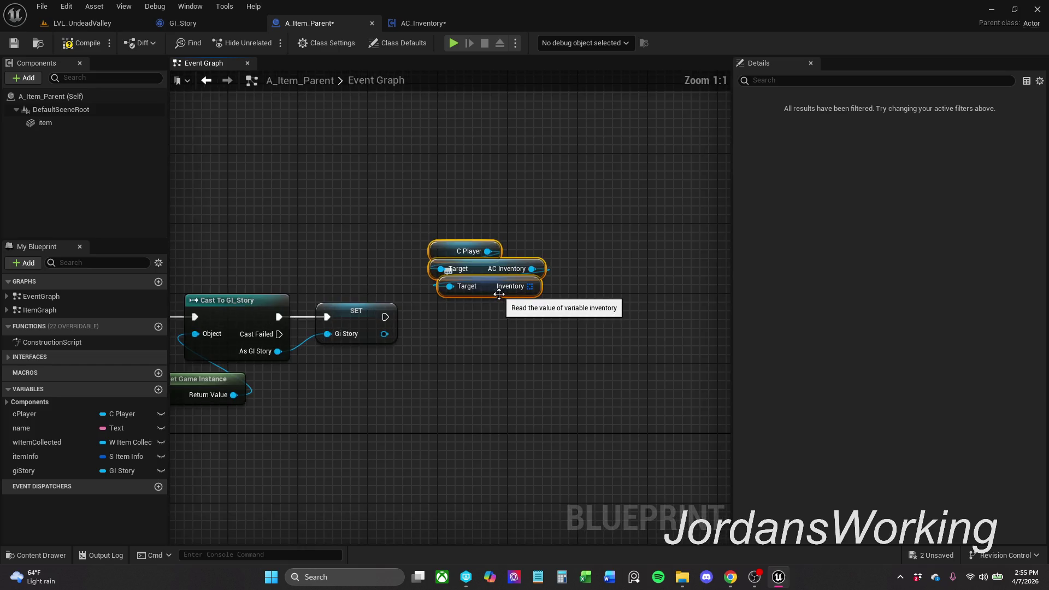
{"action": "left_click_drag", "start_coordinate": [494, 287], "coordinate": [494, 270]}
{"action": "left_click", "coordinate": [553, 287]}
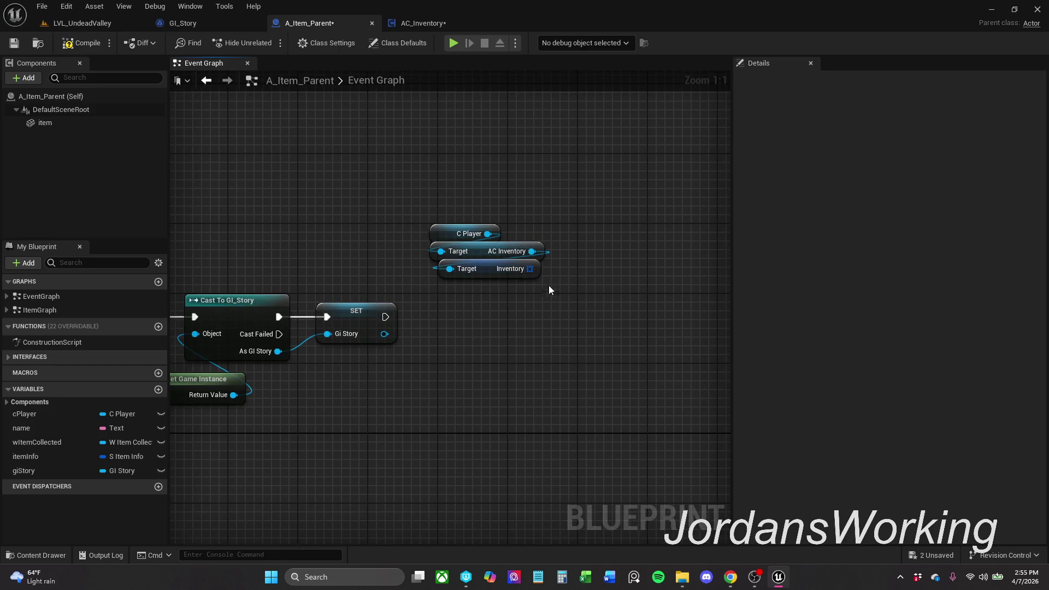
{"action": "left_click", "coordinate": [488, 274]}
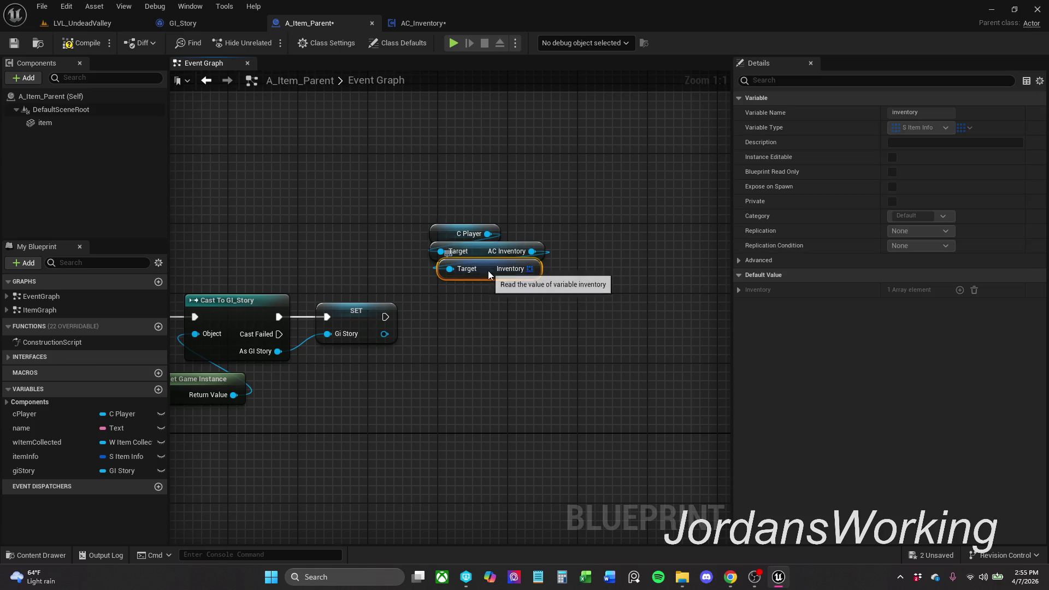
{"action": "left_click_drag", "start_coordinate": [489, 274], "coordinate": [463, 240]}
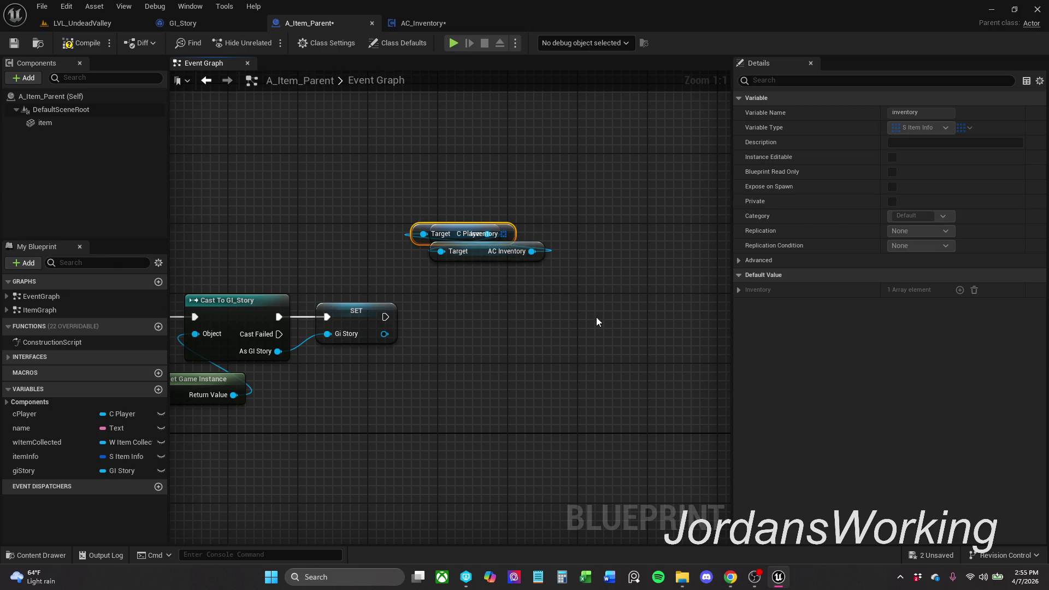
{"action": "key", "text": "ctrl+z"}
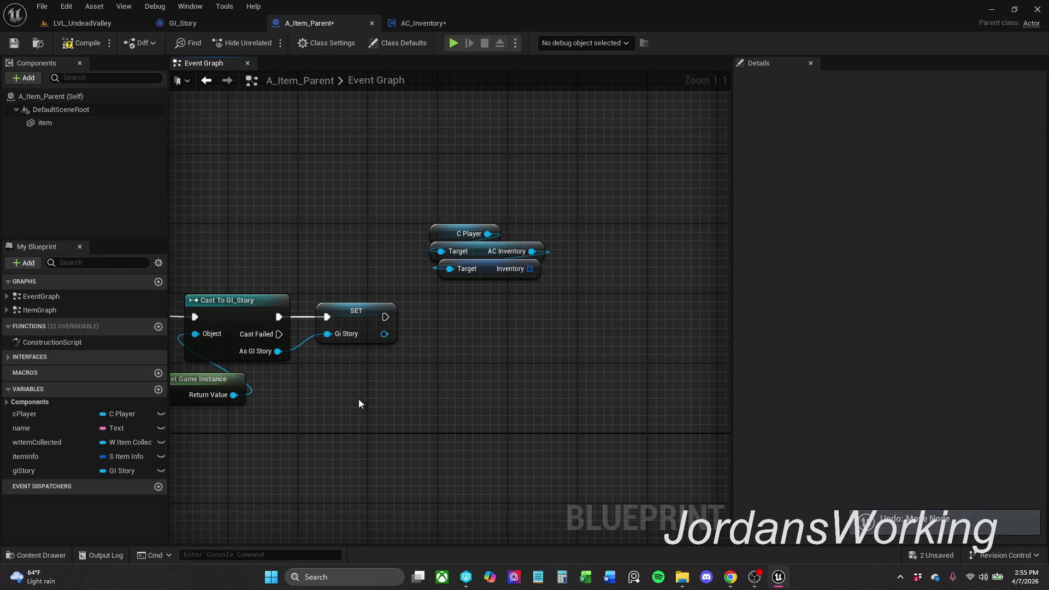
- Delete the pasted C Player and Inventory nodes from the Event Graph and save A_Item_Parent
{"action": "double_click", "coordinate": [64, 307]}
{"action": "scroll", "coordinate": [536, 348], "scroll_direction": "up", "scroll_amount": 5}
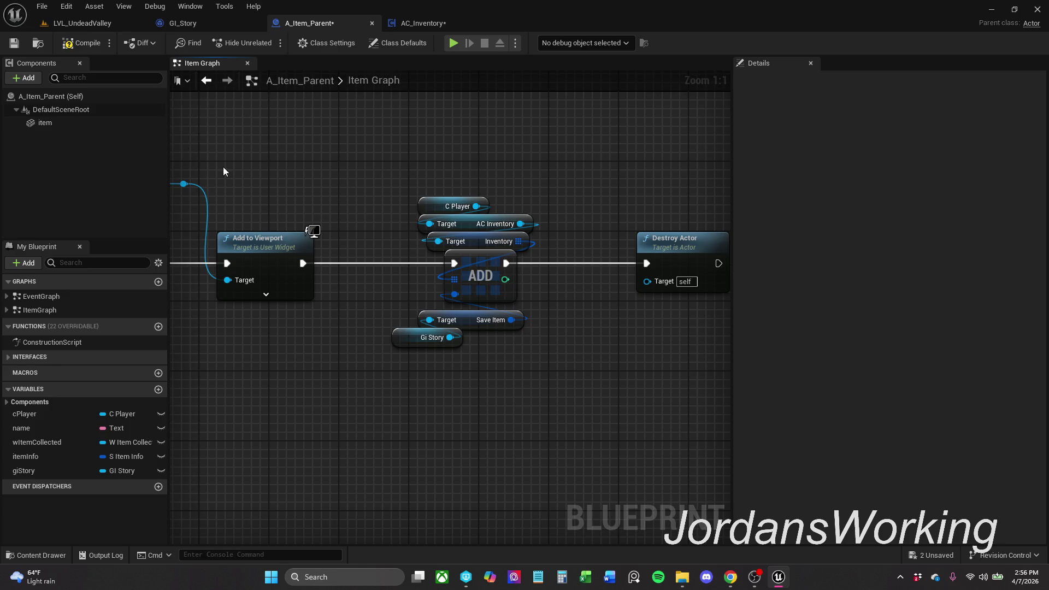
{"action": "double_click", "coordinate": [79, 297]}
{"action": "scroll", "coordinate": [473, 267], "scroll_direction": "up", "scroll_amount": 4}
{"action": "mouse_move", "coordinate": [541, 232]}
{"action": "left_mouse_down"}
{"action": "mouse_move", "coordinate": [590, 263]}
{"action": "mouse_move", "coordinate": [638, 330]}
{"action": "left_mouse_up"}
{"action": "key", "text": "Delete"}
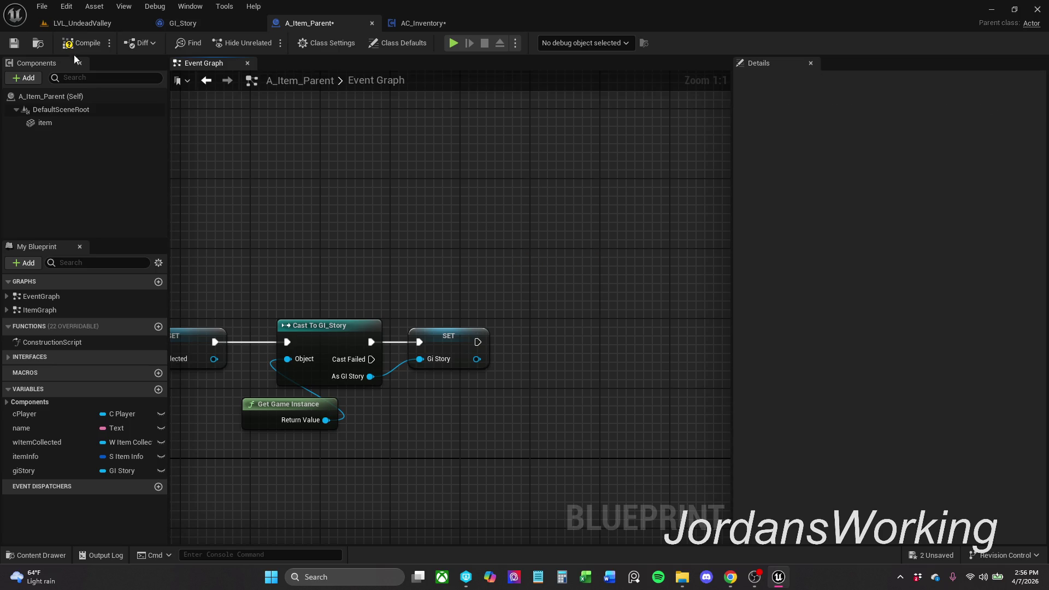
{"action": "left_click", "coordinate": [14, 42]}
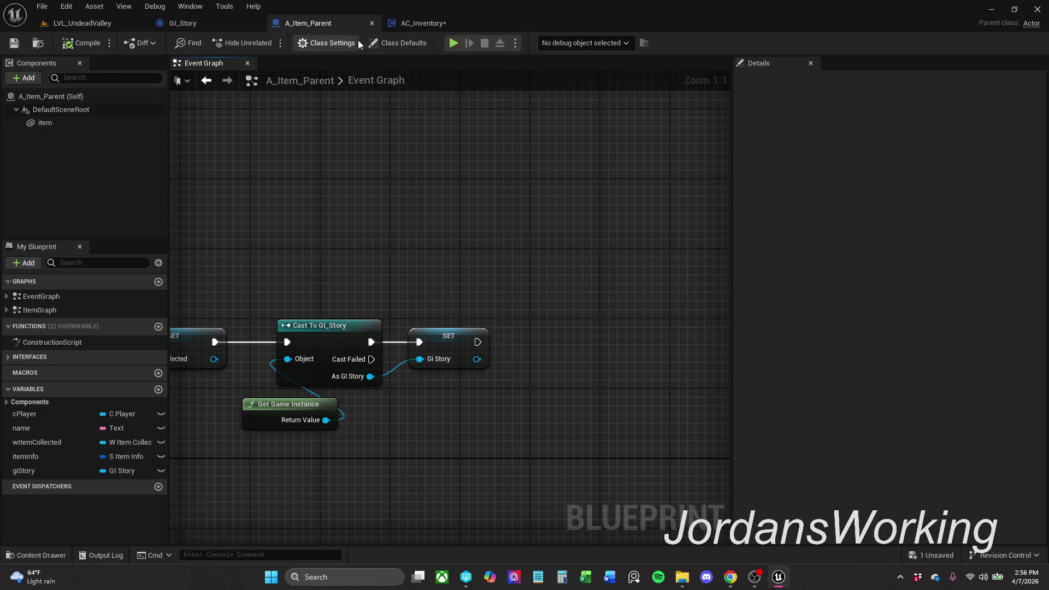
- In AC_Inventory, shift the Inventory, IS NOT EMPTY and Branch nodes to the left
{"action": "left_click", "coordinate": [426, 26]}
{"action": "left_click_drag", "start_coordinate": [455, 210], "coordinate": [434, 207]}
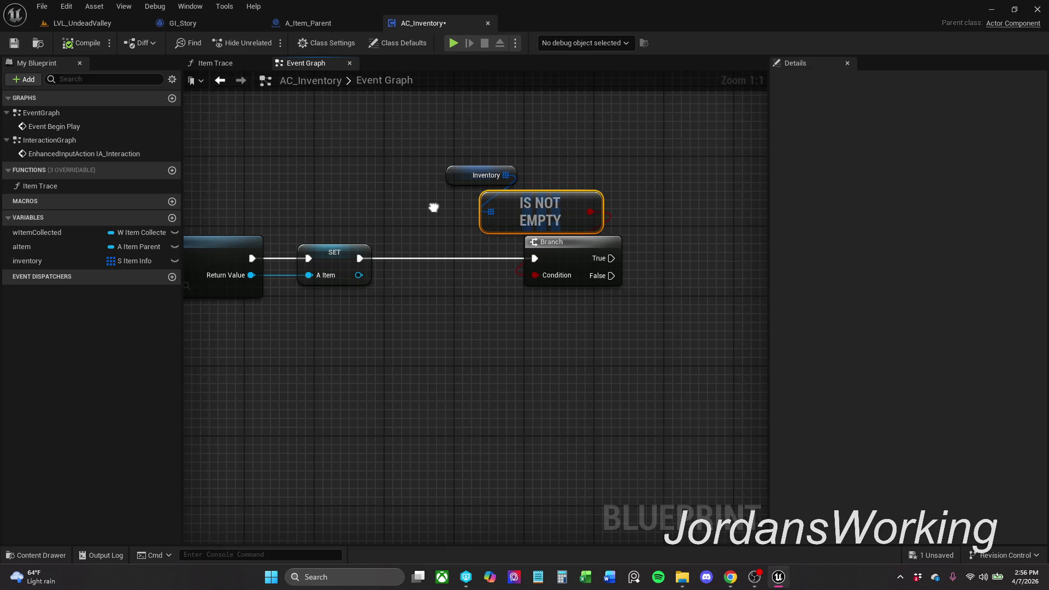
{"action": "left_click", "coordinate": [708, 211]}
{"action": "mouse_move", "coordinate": [476, 149]}
{"action": "left_mouse_down"}
{"action": "mouse_move", "coordinate": [589, 260]}
{"action": "mouse_move", "coordinate": [548, 248]}
{"action": "left_mouse_up"}
{"action": "left_click", "coordinate": [607, 218]}
{"action": "left_click_drag", "start_coordinate": [447, 154], "coordinate": [503, 214]}
{"action": "left_click", "coordinate": [646, 231]}
{"action": "left_click_drag", "start_coordinate": [651, 253], "coordinate": [596, 251]}
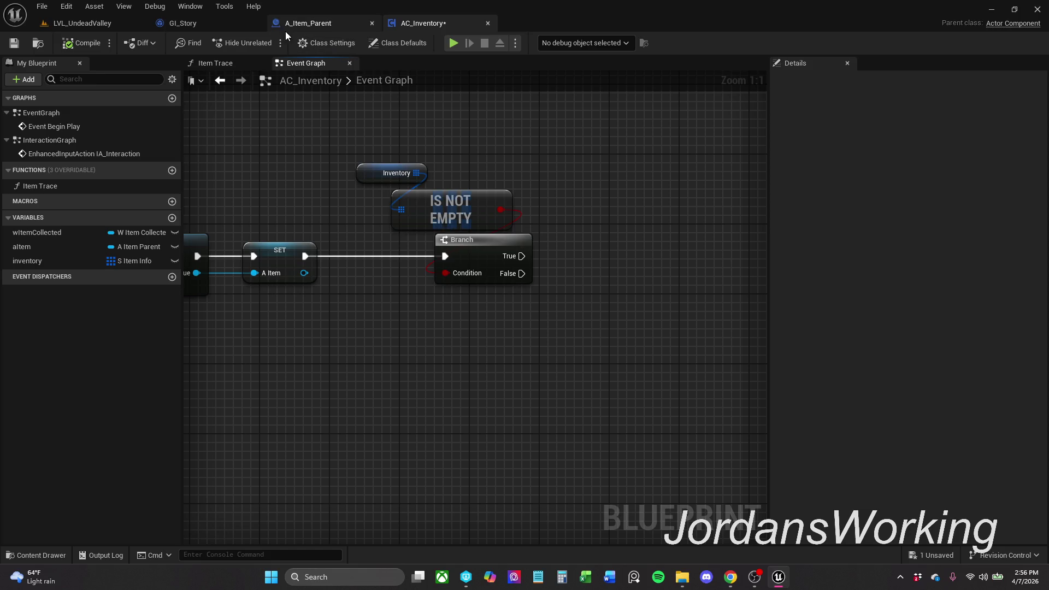
- Browse the Content Drawer up to the Content folder and return to GI_Story
{"action": "left_click", "coordinate": [22, 555]}
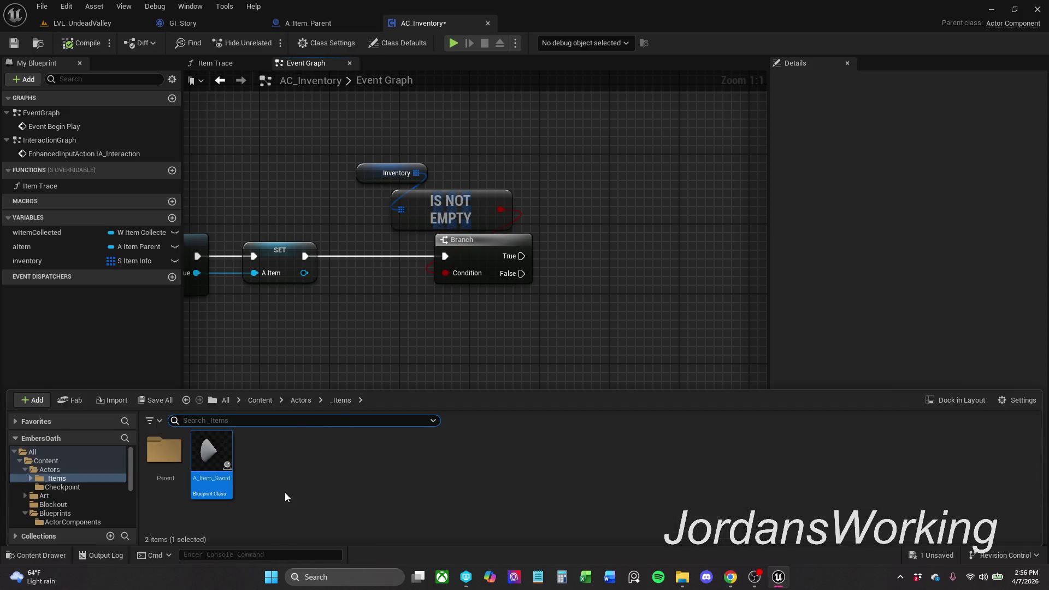
{"action": "left_click", "coordinate": [266, 405]}
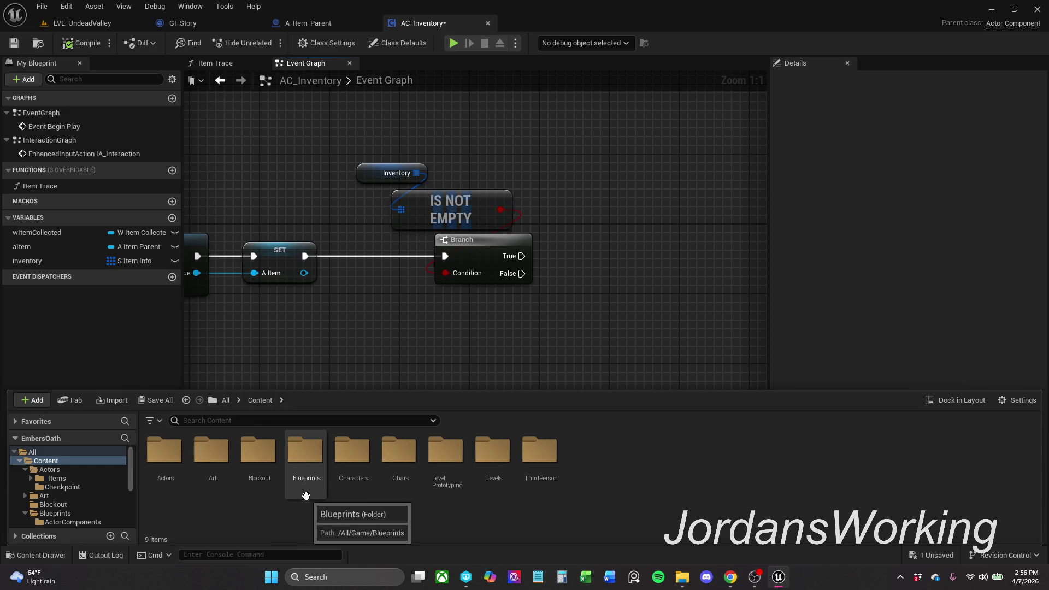
{"action": "left_click", "coordinate": [199, 24]}
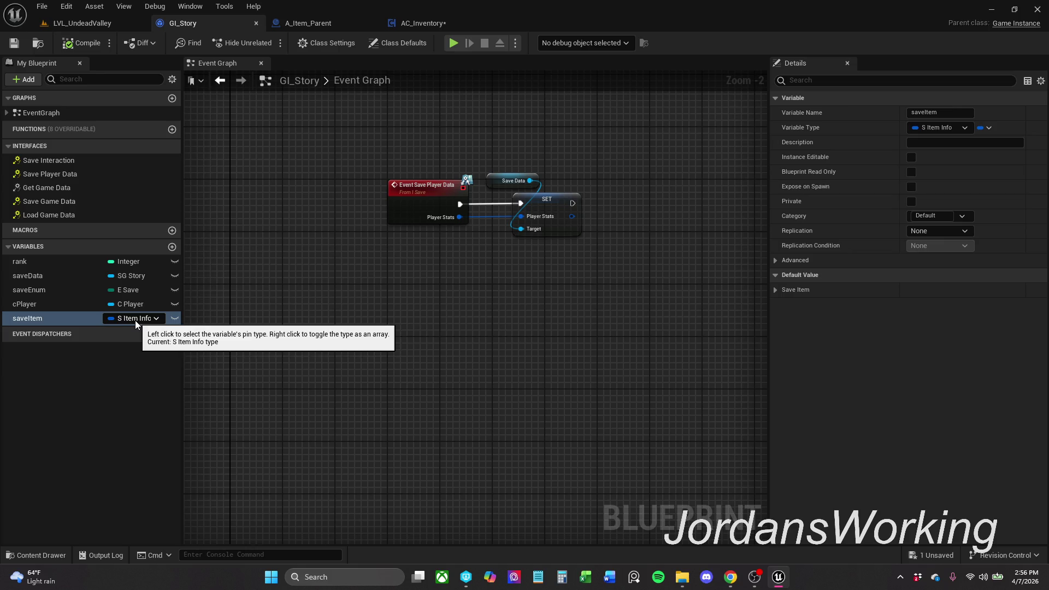
- Make saveItem an S Item Info array and rename it saveItems
{"action": "right_click", "coordinate": [120, 318]}
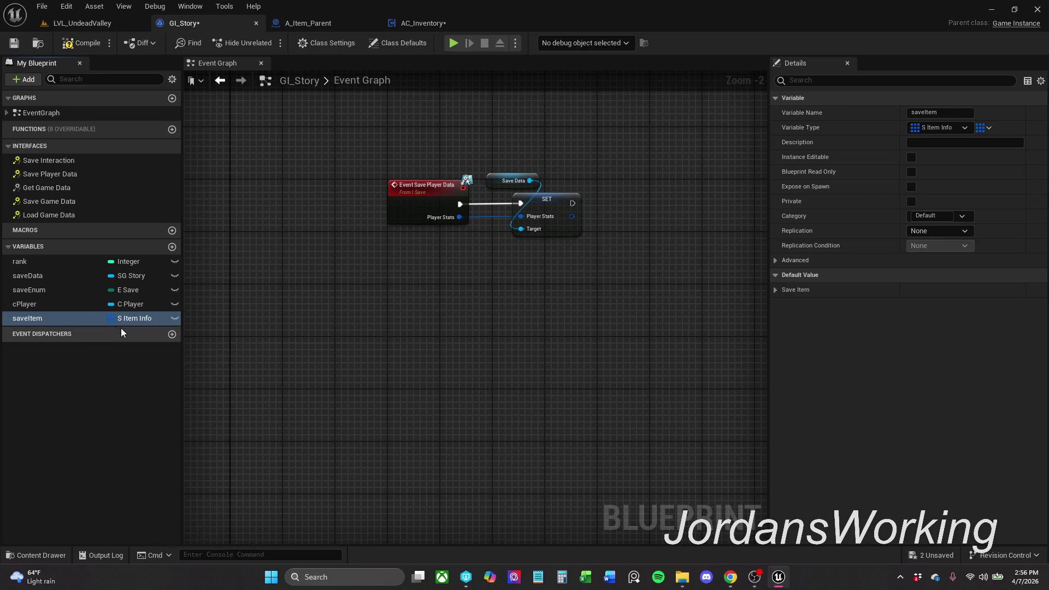
{"action": "left_click", "coordinate": [67, 318]}
{"action": "key", "text": "End"}
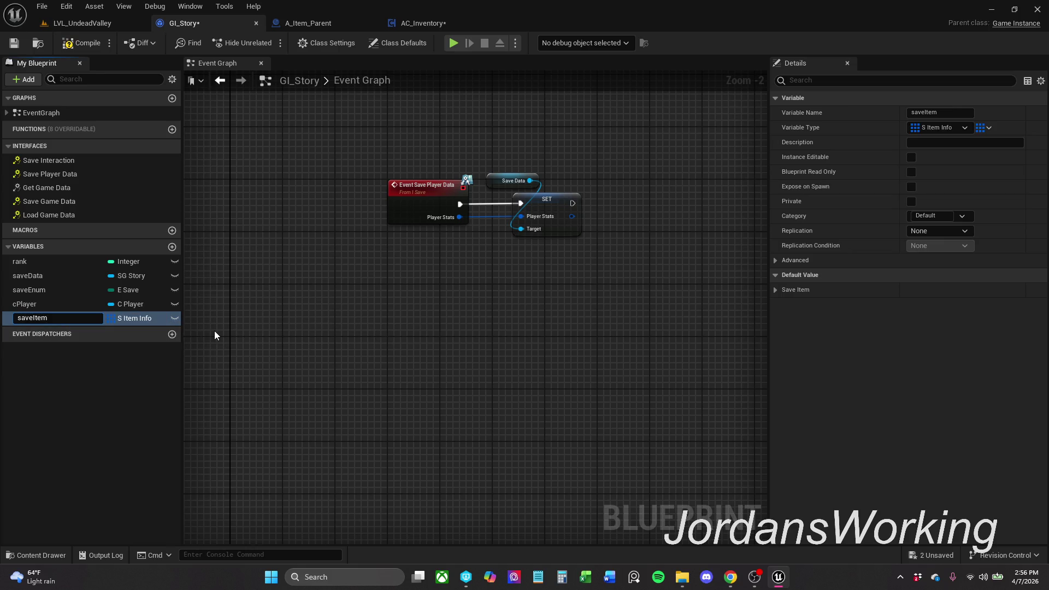
{"action": "type", "text": "s"}
{"action": "key", "text": "Return"}
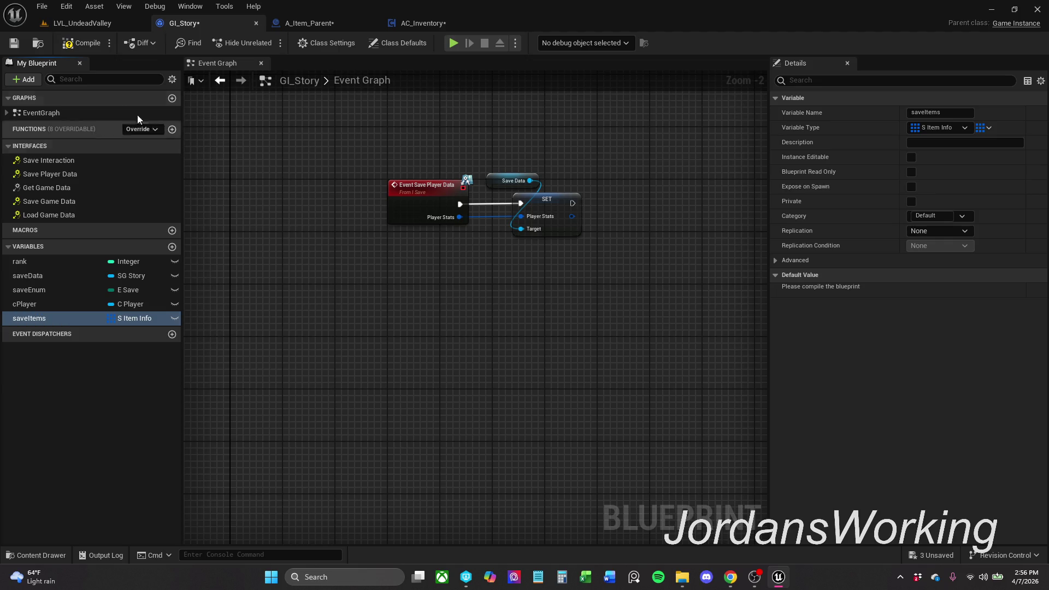
- Compile GI_Story twice to clear the warning and close the compile results
{"action": "left_click", "coordinate": [81, 43]}
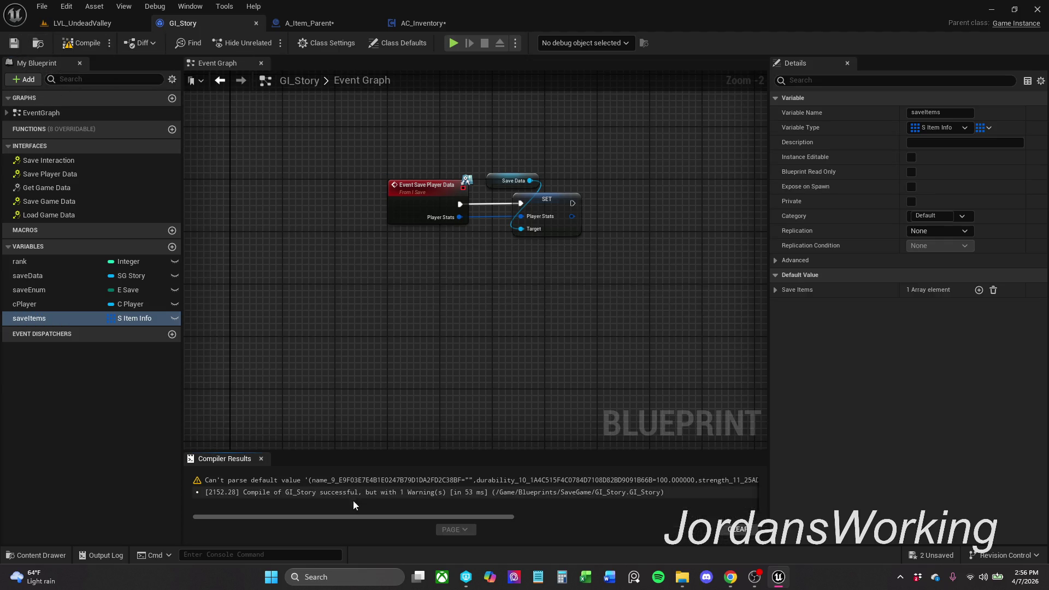
{"action": "left_click", "coordinate": [84, 45]}
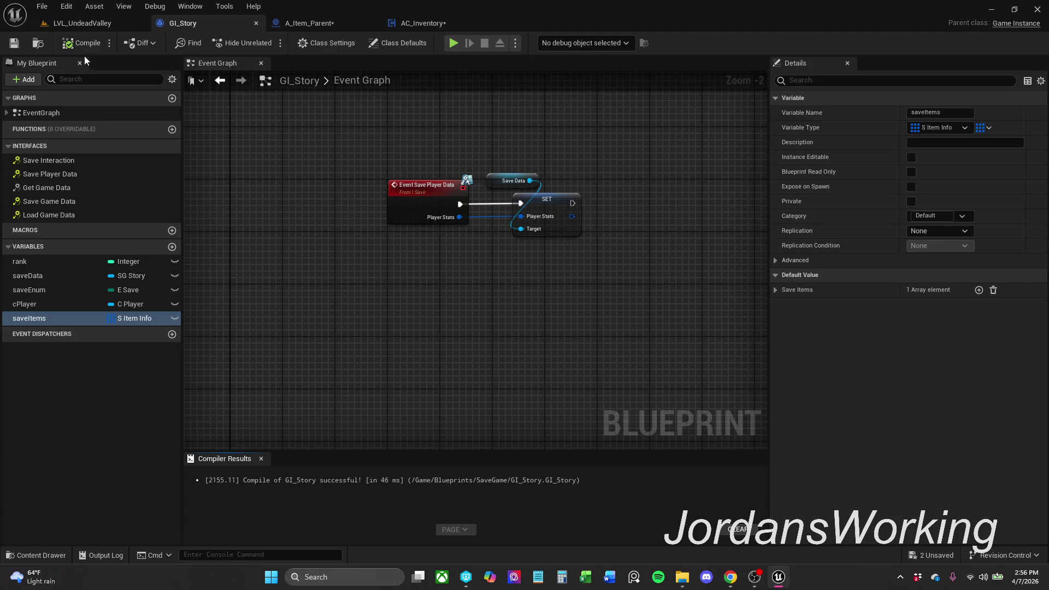
{"action": "left_click", "coordinate": [264, 458]}
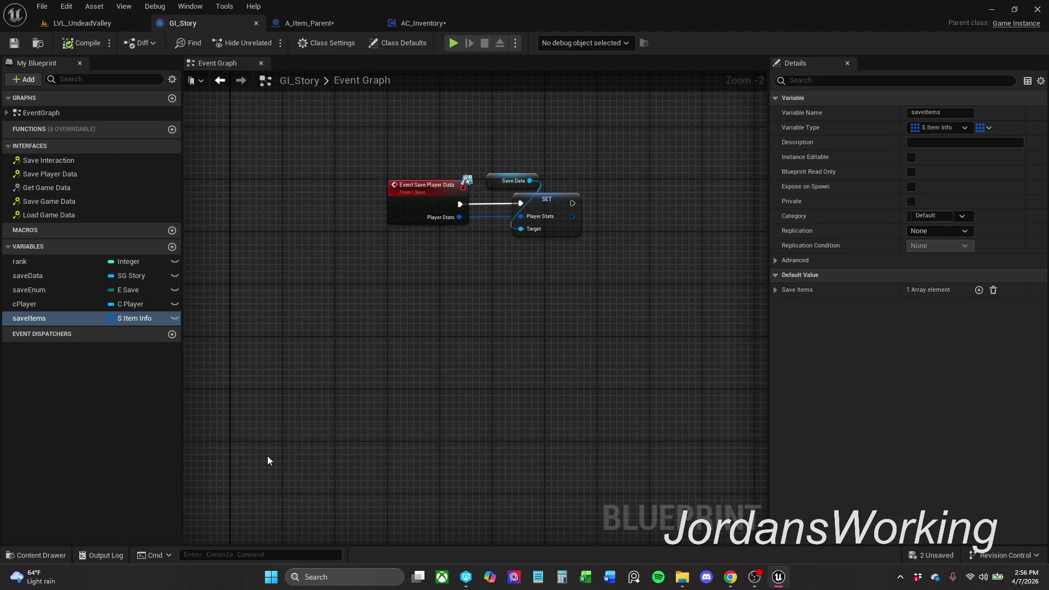
{"action": "left_click", "coordinate": [422, 25]}
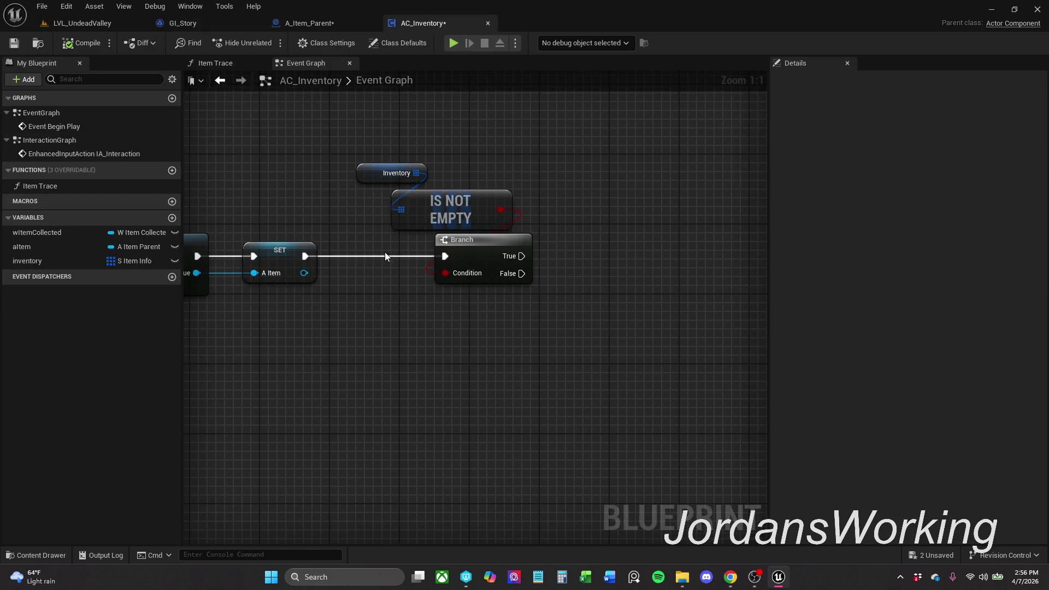
- Save all assets, compile A_Item_Parent, and jump to the New Item error node
{"action": "left_click", "coordinate": [42, 6]}
{"action": "left_click", "coordinate": [206, 45]}
{"action": "left_click", "coordinate": [328, 23]}
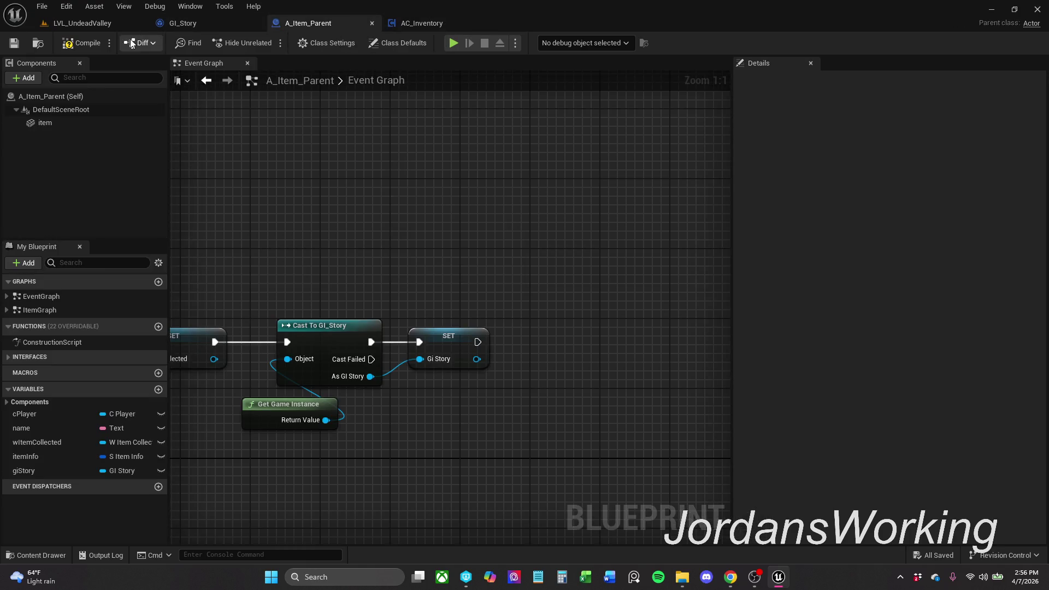
{"action": "left_click", "coordinate": [89, 43]}
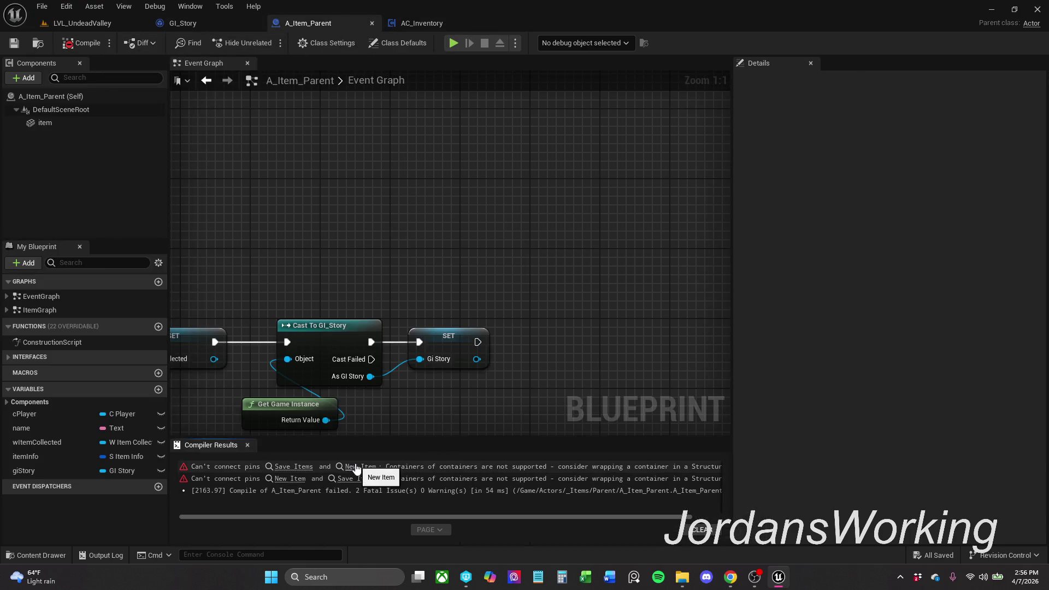
{"action": "left_click", "coordinate": [356, 467]}
- Refresh the ADD node and its surrounding nodes, then recompile A_Item_Parent
{"action": "scroll", "coordinate": [487, 342], "scroll_direction": "down", "scroll_amount": 3}
{"action": "left_click_drag", "start_coordinate": [398, 169], "coordinate": [526, 339]}
{"action": "right_click", "coordinate": [485, 290]}
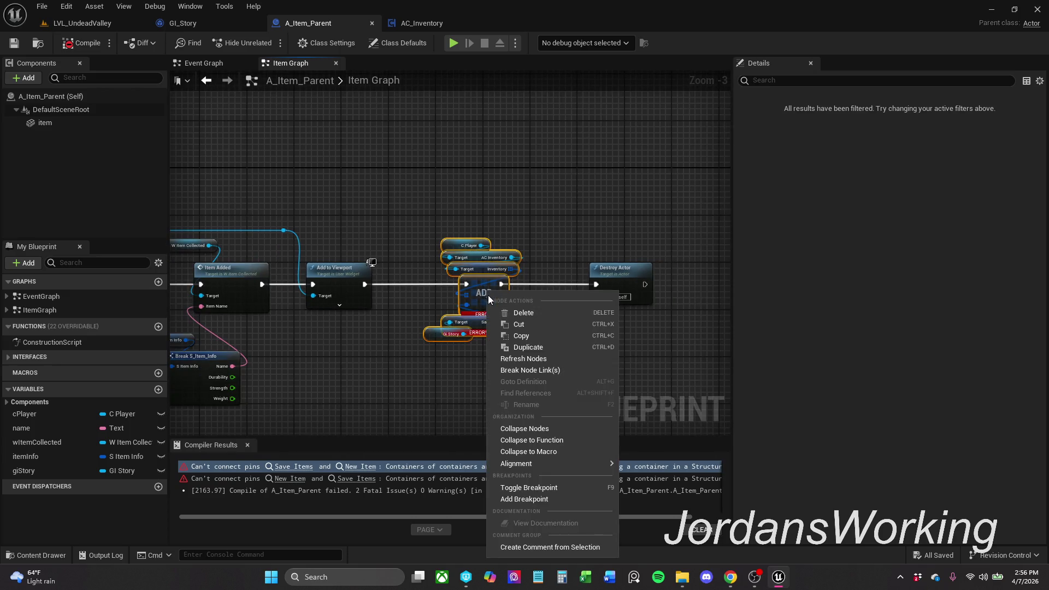
{"action": "left_click", "coordinate": [538, 357]}
{"action": "left_click", "coordinate": [83, 48]}
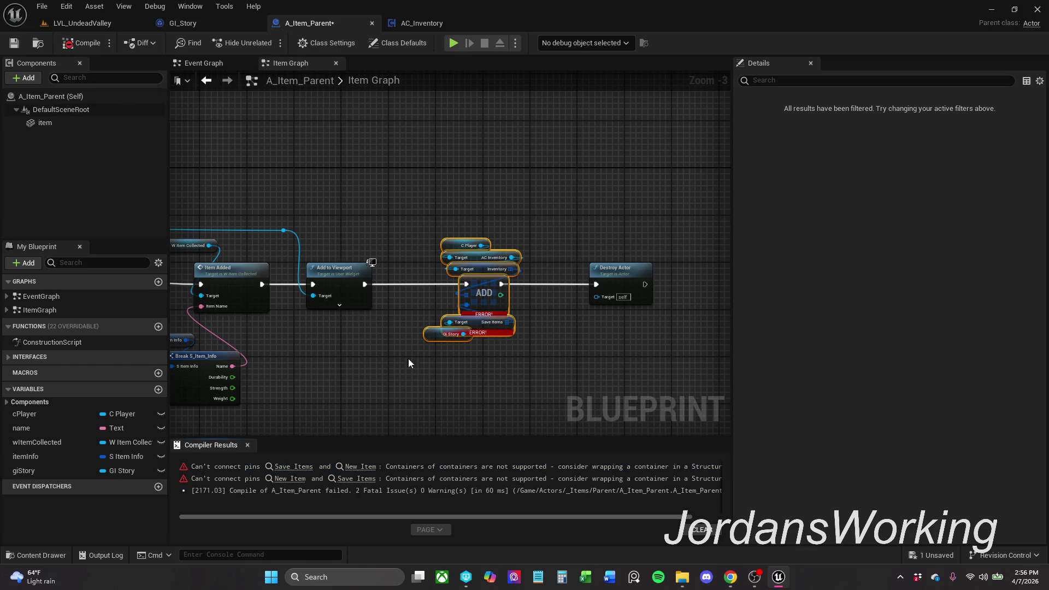
{"action": "scroll", "coordinate": [451, 368], "scroll_direction": "up", "scroll_amount": 3}
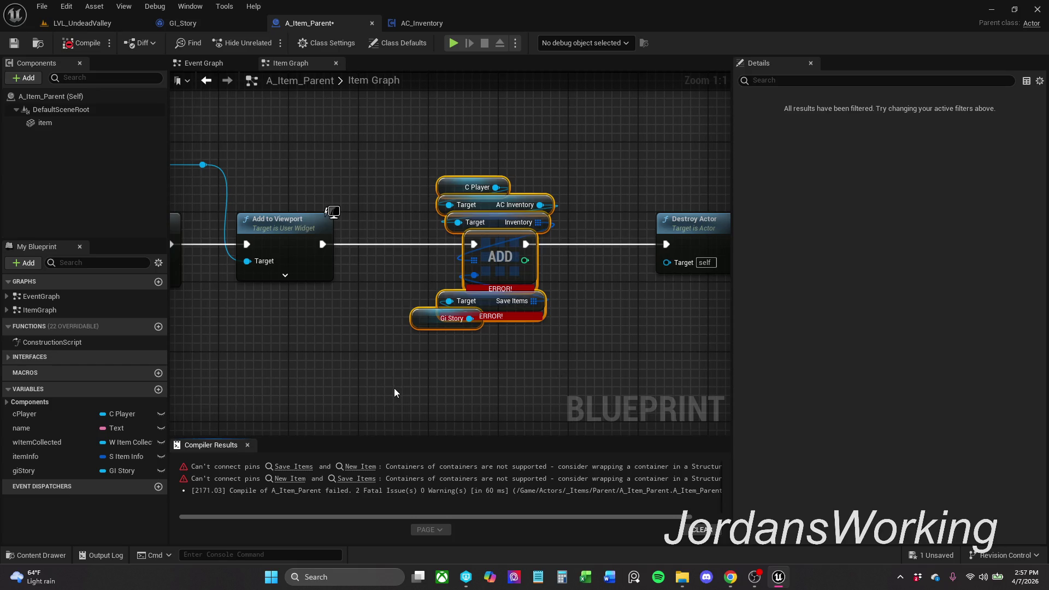
{"action": "scroll", "coordinate": [317, 365], "scroll_direction": "down", "scroll_amount": 1}
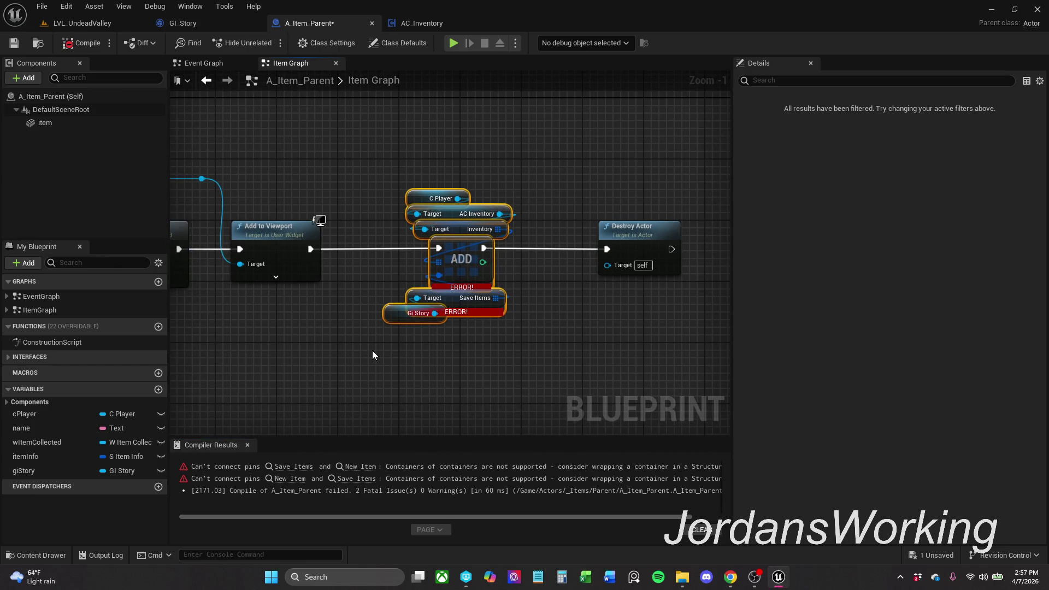
- Break the exec wire into ADD, move the ADD cluster down out of the chain, and recompile
{"action": "left_click", "coordinate": [405, 262]}
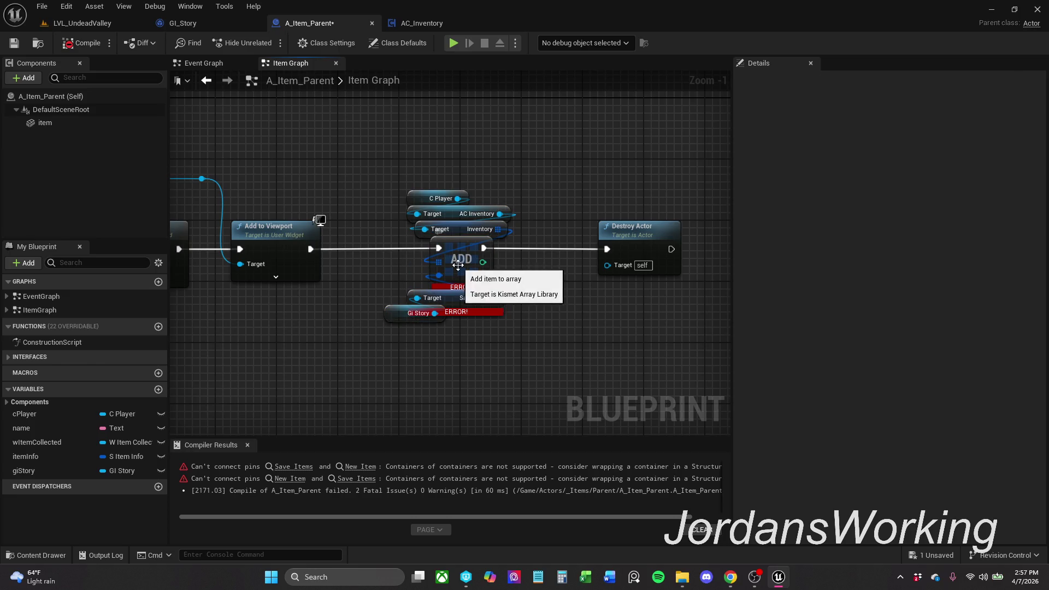
{"action": "left_click", "coordinate": [422, 250], "text": "alt"}
{"action": "left_click", "coordinate": [491, 251]}
{"action": "left_click_drag", "start_coordinate": [363, 159], "coordinate": [473, 322]}
{"action": "left_click_drag", "start_coordinate": [471, 259], "coordinate": [424, 426]}
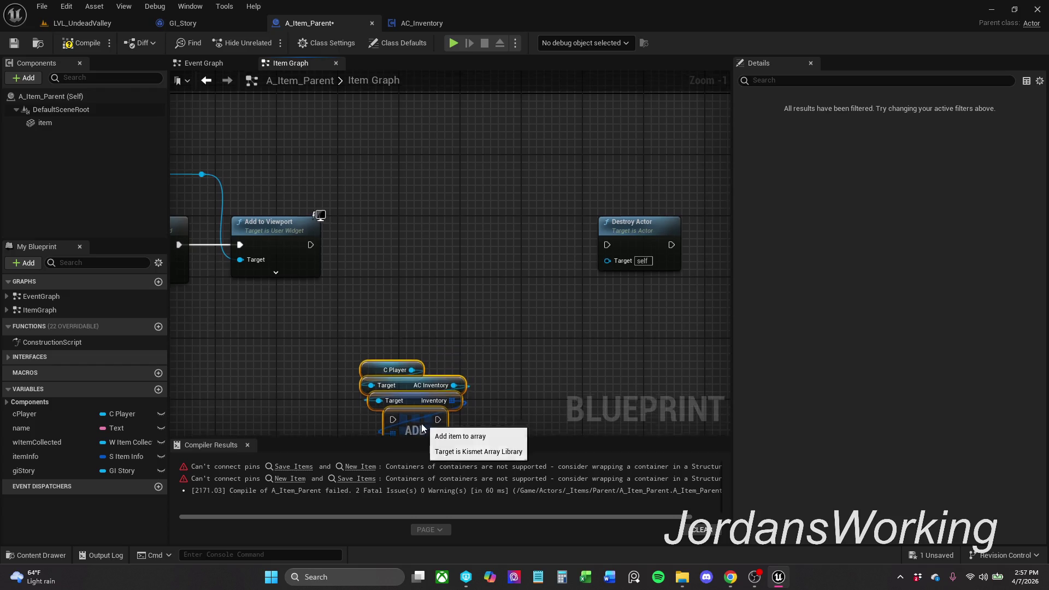
{"action": "left_click", "coordinate": [513, 288]}
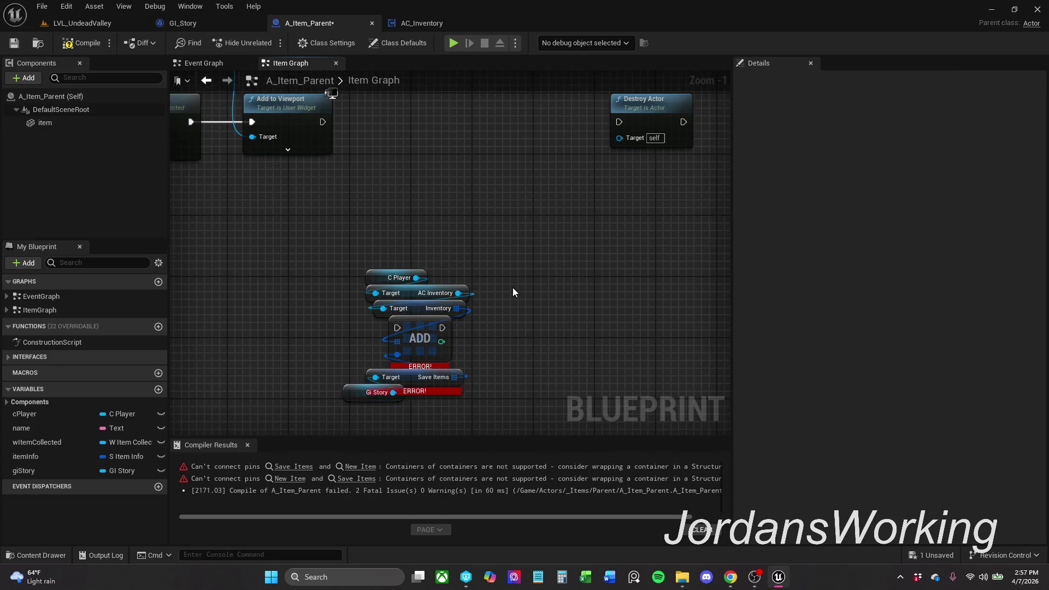
{"action": "left_click", "coordinate": [247, 446]}
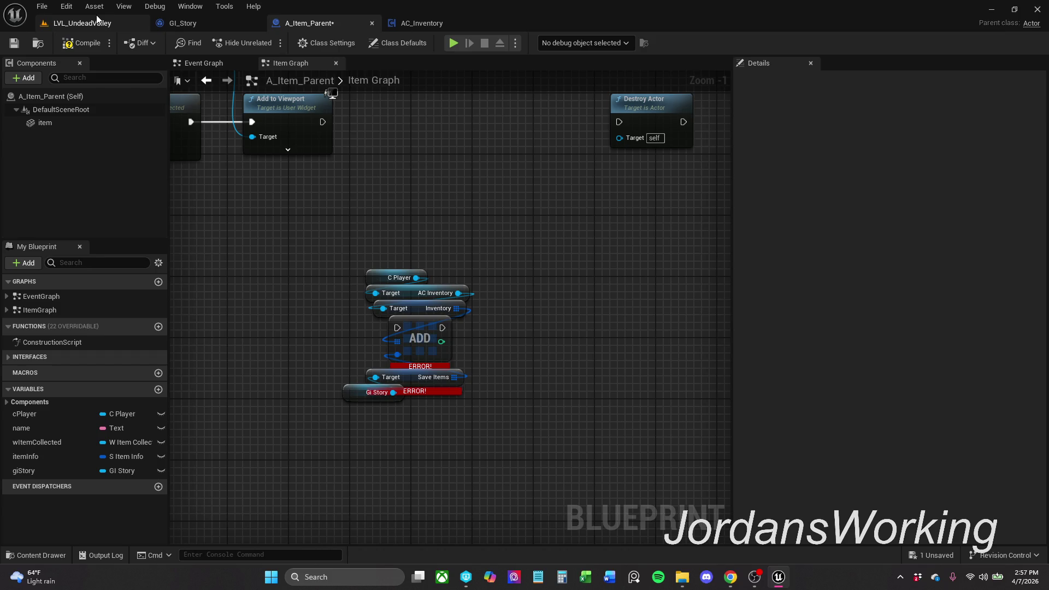
{"action": "left_click", "coordinate": [84, 45]}
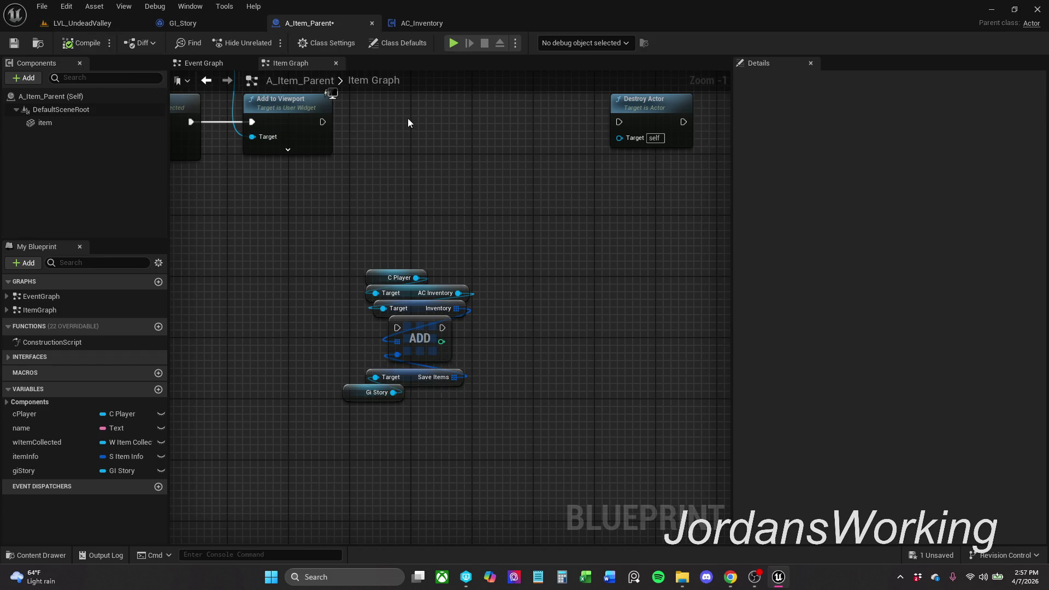
- Locate and open the C_Player blueprint from the Content/Chars folder
{"action": "left_click", "coordinate": [437, 25]}
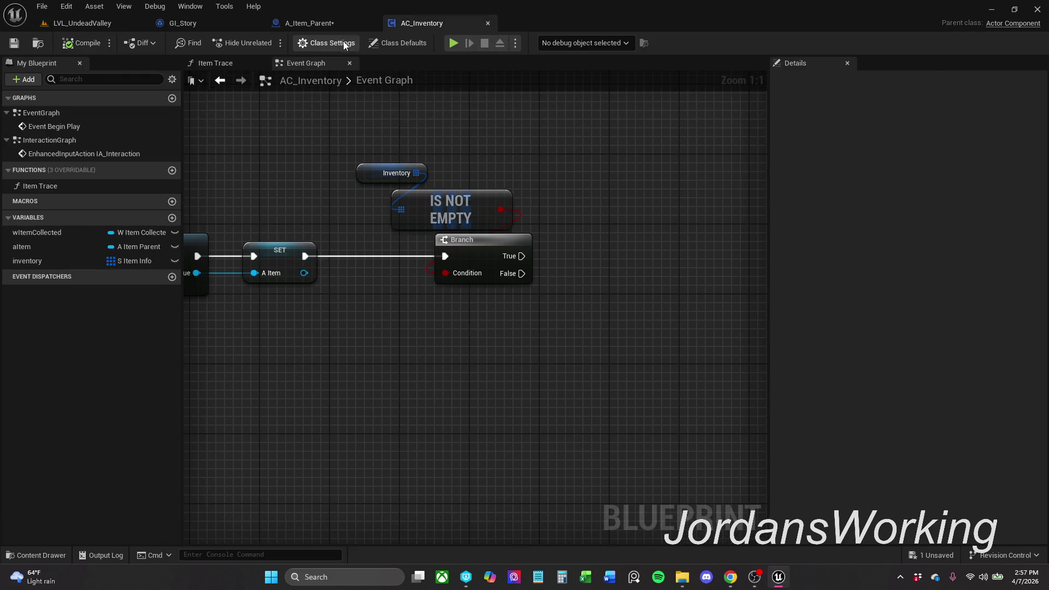
{"action": "left_click", "coordinate": [330, 25]}
{"action": "left_click", "coordinate": [41, 555]}
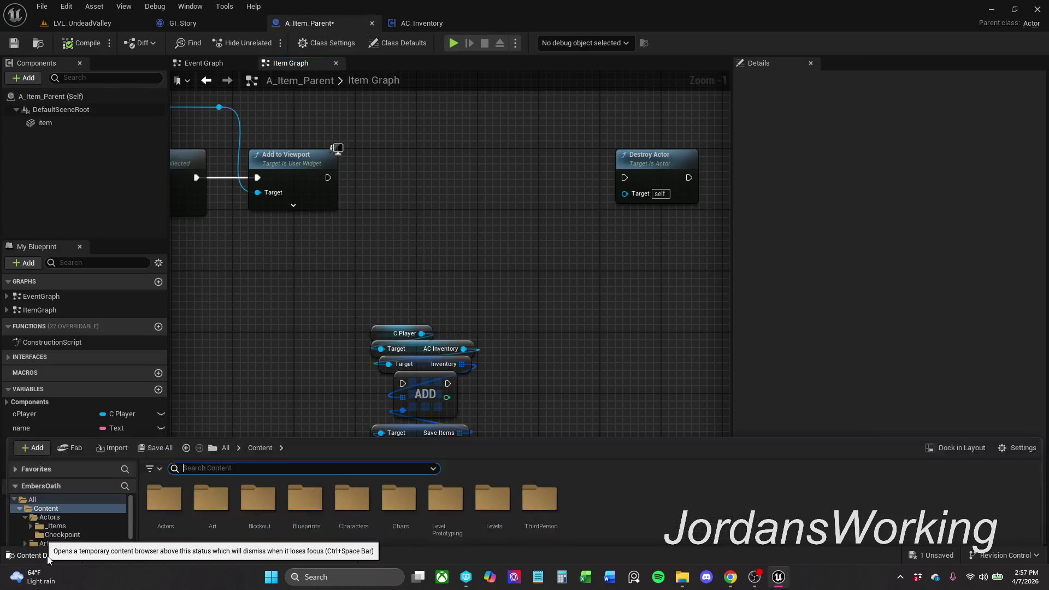
{"action": "double_click", "coordinate": [350, 470]}
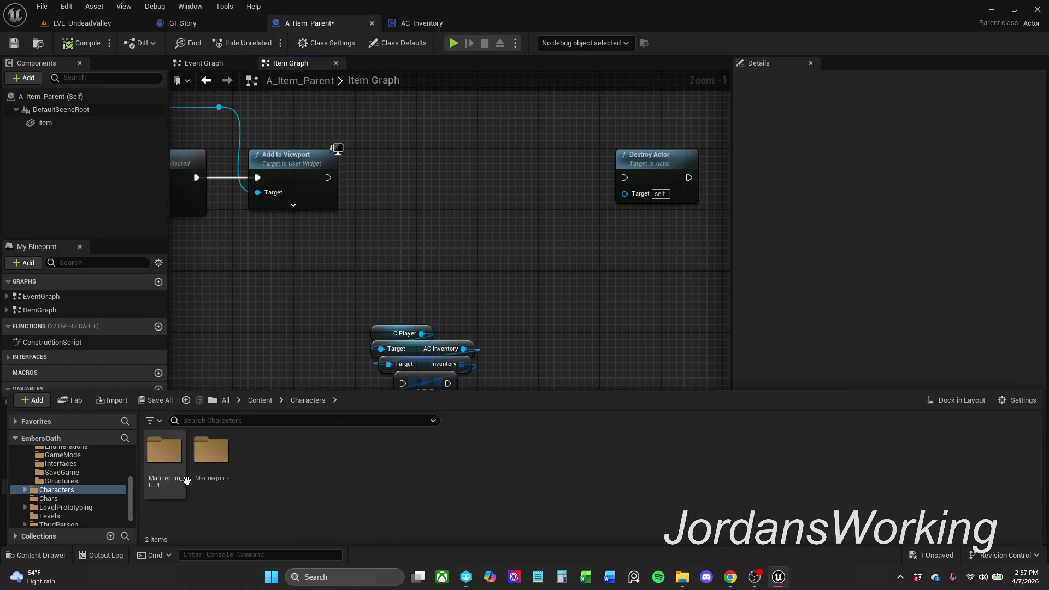
{"action": "left_click", "coordinate": [260, 400]}
{"action": "double_click", "coordinate": [398, 448]}
{"action": "double_click", "coordinate": [164, 456]}
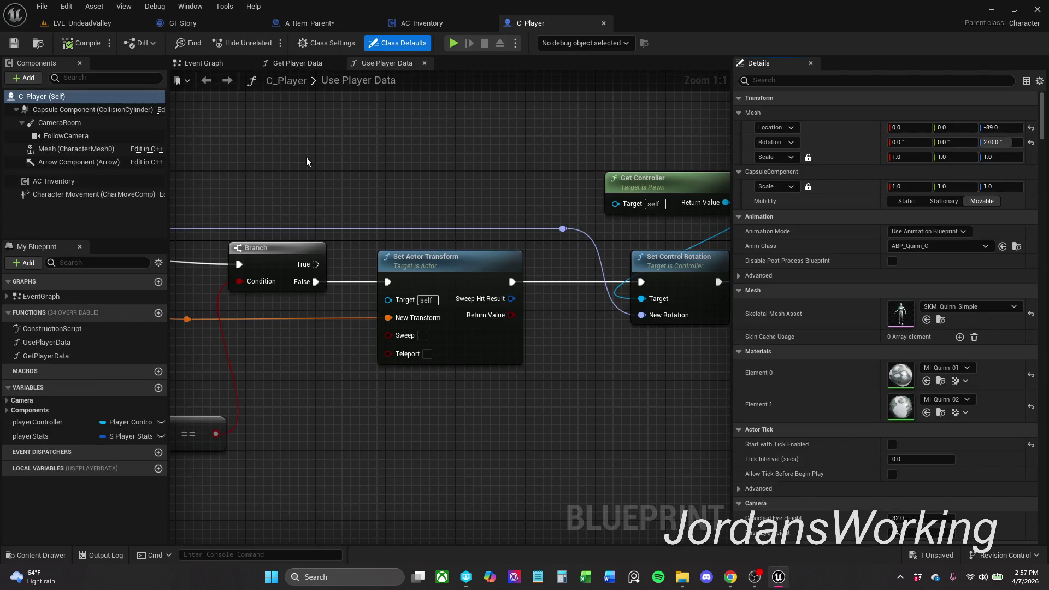
{"action": "left_click", "coordinate": [334, 24]}
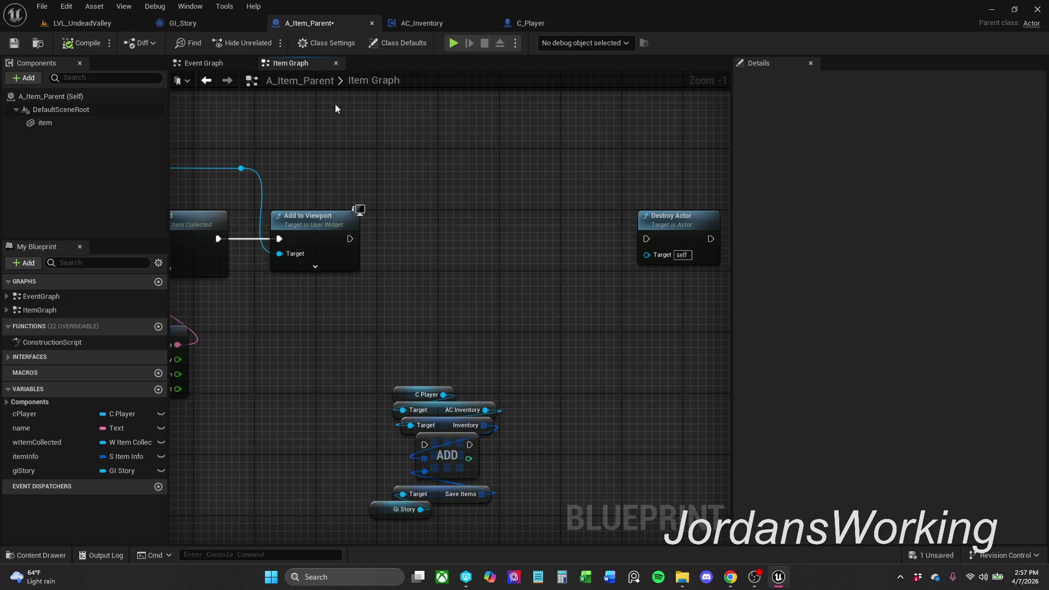
- Connect Add to Viewport directly to Destroy Actor, save all, and play LVL_UndeadValley
{"action": "left_click_drag", "start_coordinate": [351, 239], "coordinate": [645, 241]}
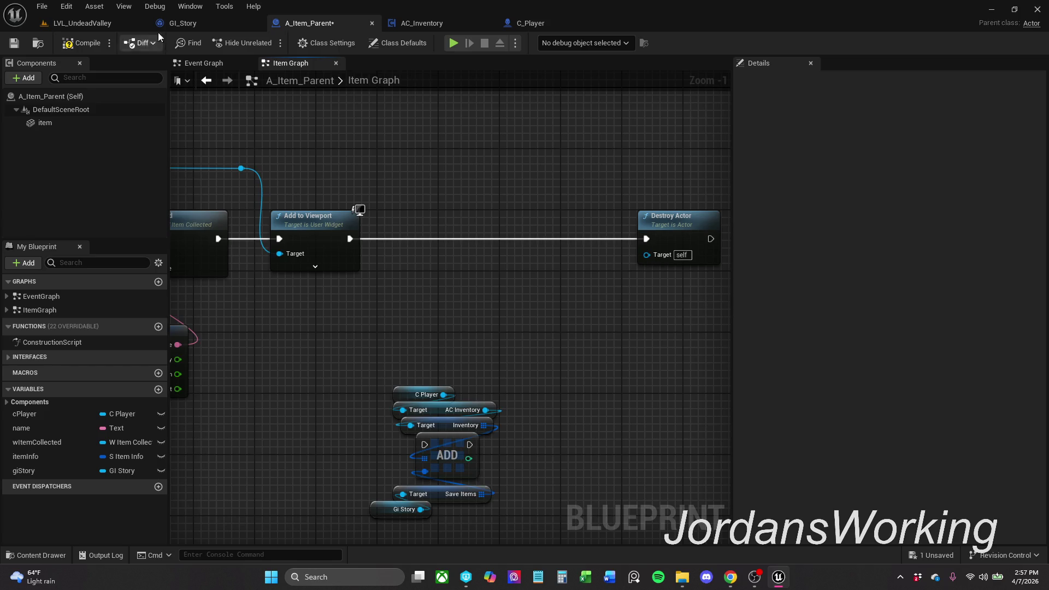
{"action": "left_click", "coordinate": [13, 42]}
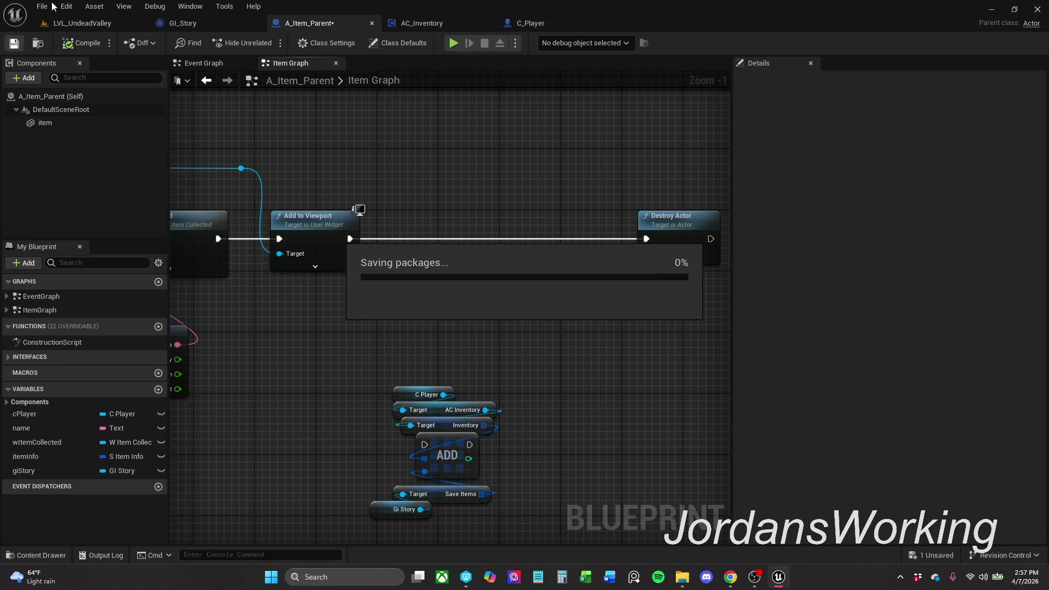
{"action": "left_click", "coordinate": [50, 7]}
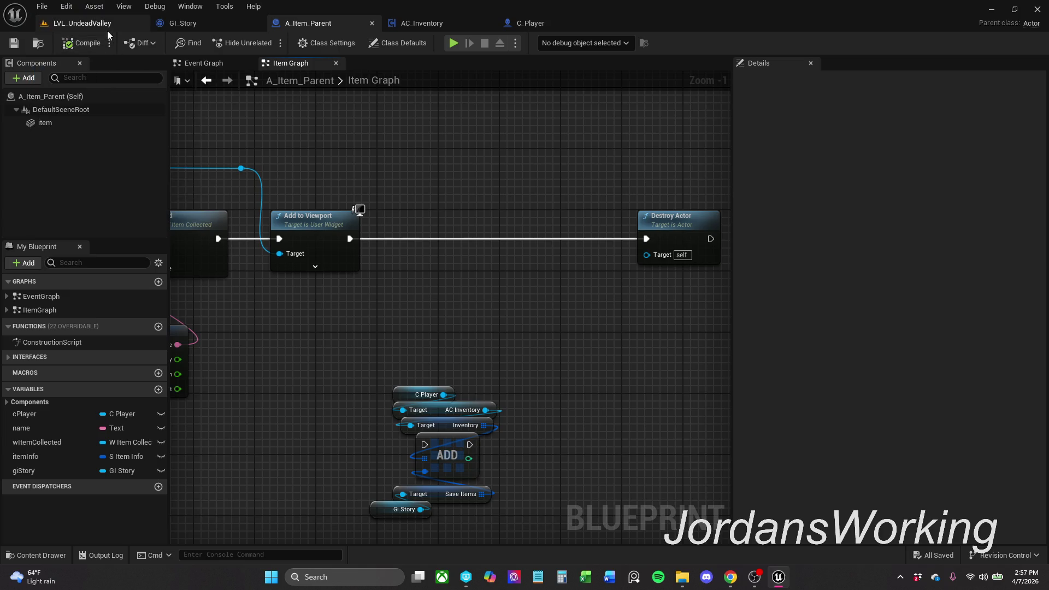
{"action": "left_click", "coordinate": [107, 24]}
{"action": "left_click", "coordinate": [267, 43]}
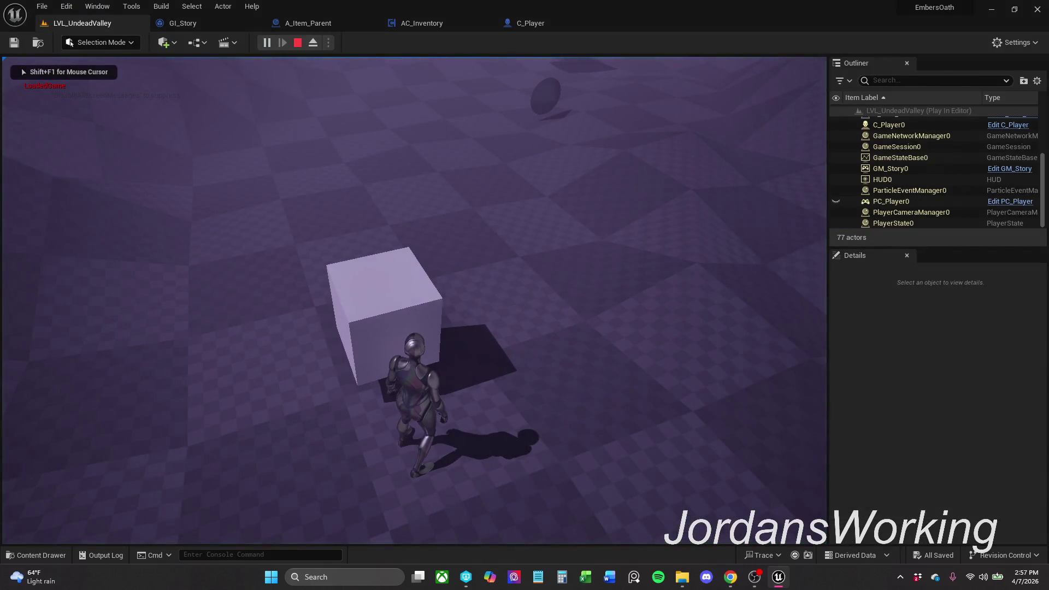
- Walk the character forward to collect the sword and cube, then stop the play session
{"action": "key", "text": "w"}
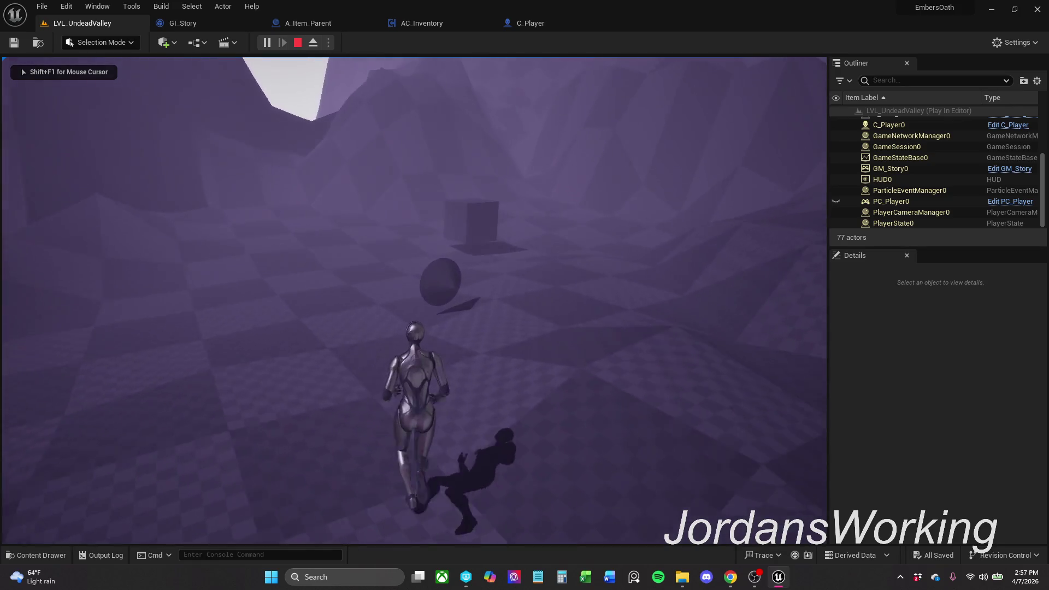
{"action": "key", "text": "w"}
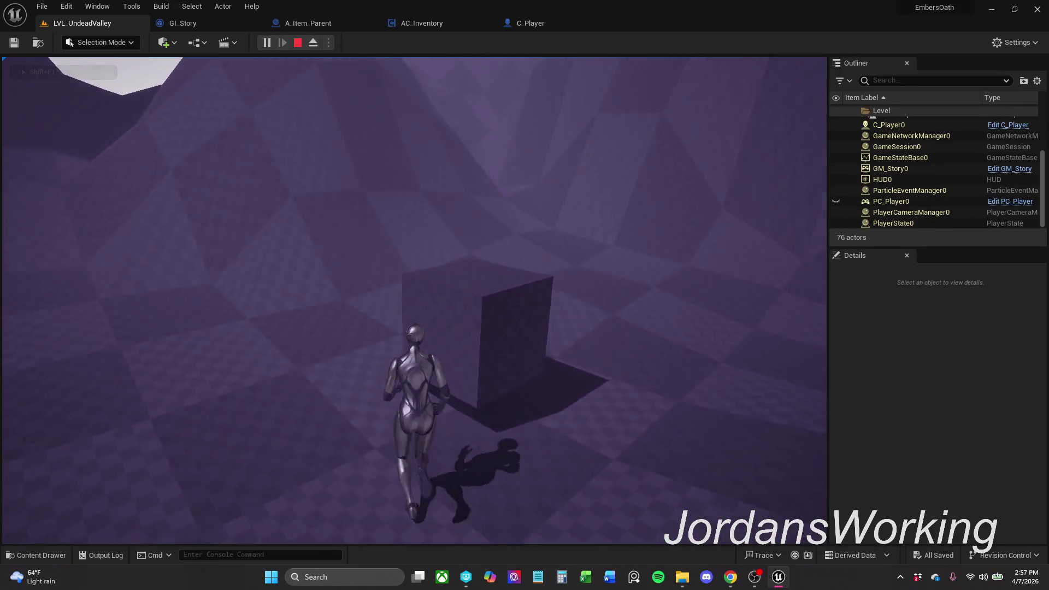
{"action": "key", "text": "w"}
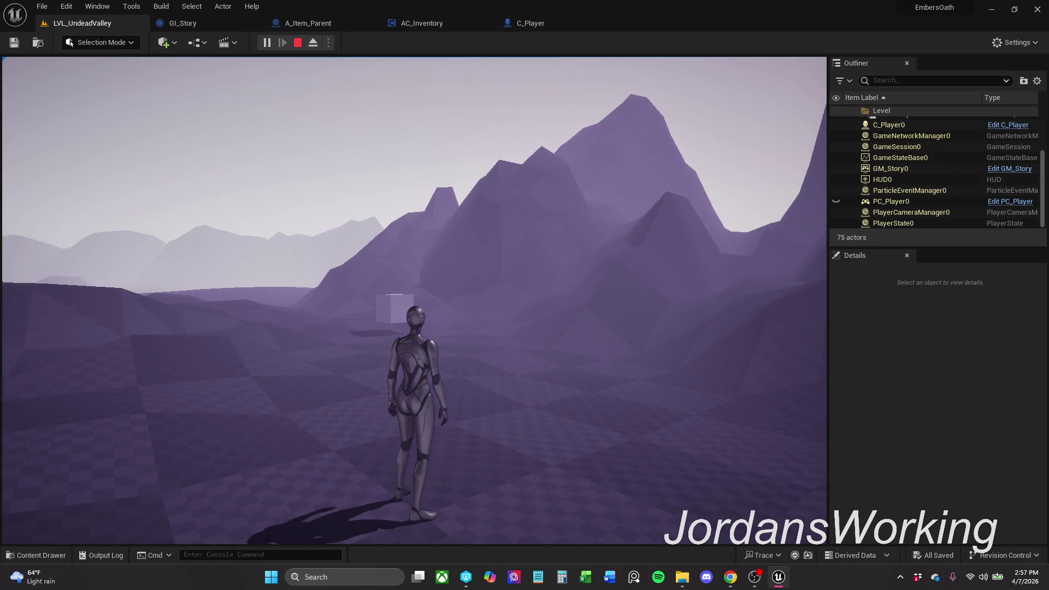
{"action": "key", "text": "w"}
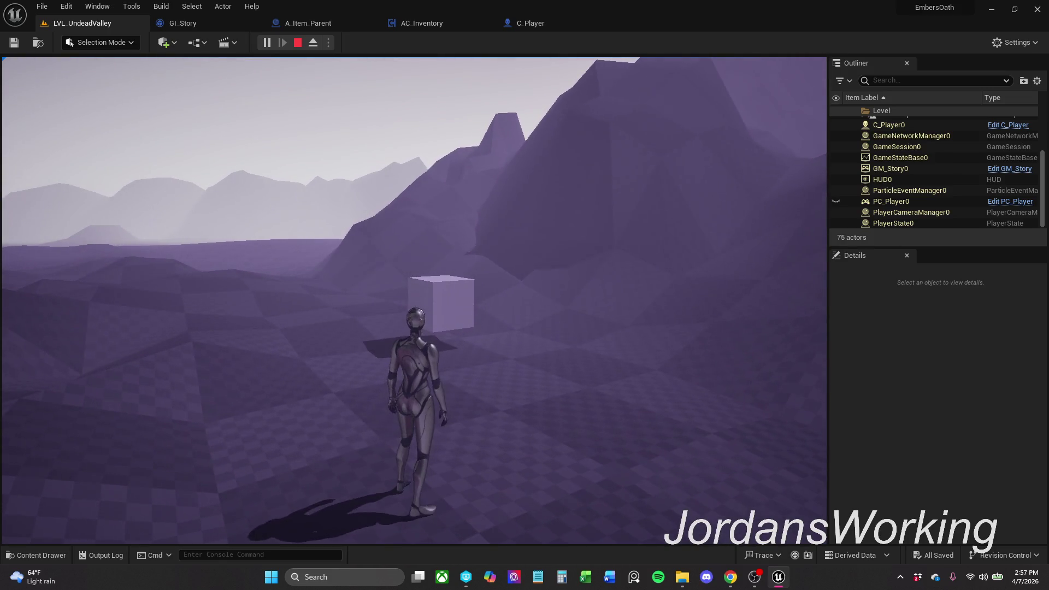
{"action": "key", "text": "Escape"}
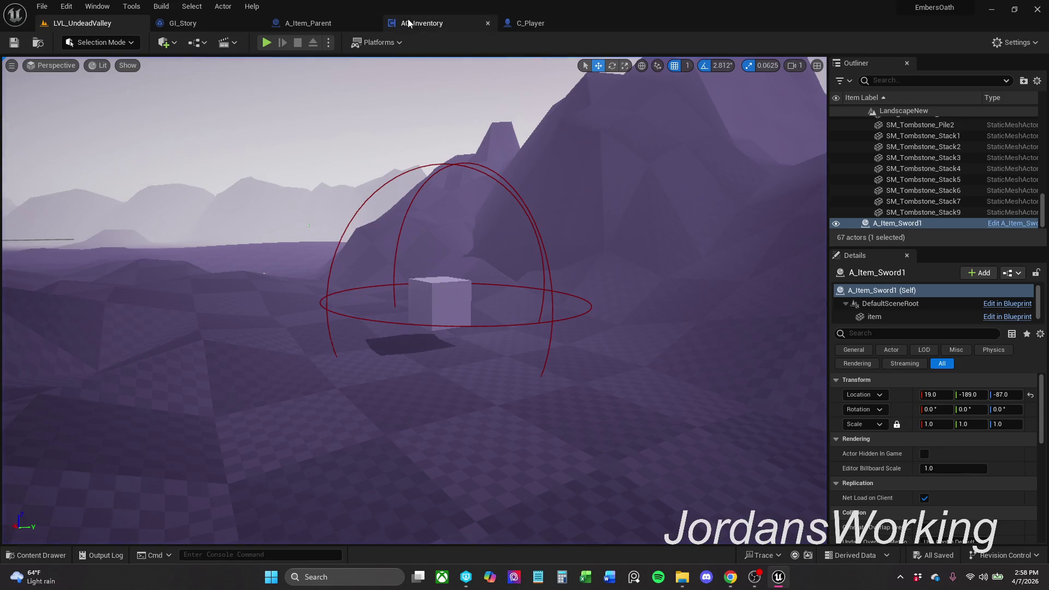
- Toggle breakpoints on C_Player's F-key inventory printing nodes in the Event Graph
{"action": "left_click", "coordinate": [408, 20]}
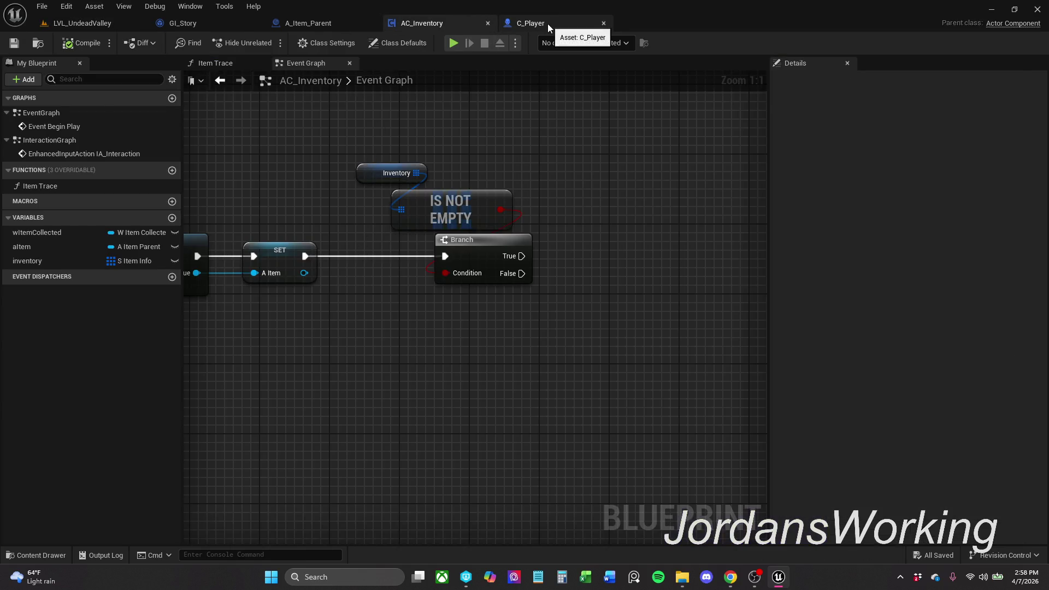
{"action": "left_click", "coordinate": [547, 24]}
{"action": "left_click", "coordinate": [204, 63]}
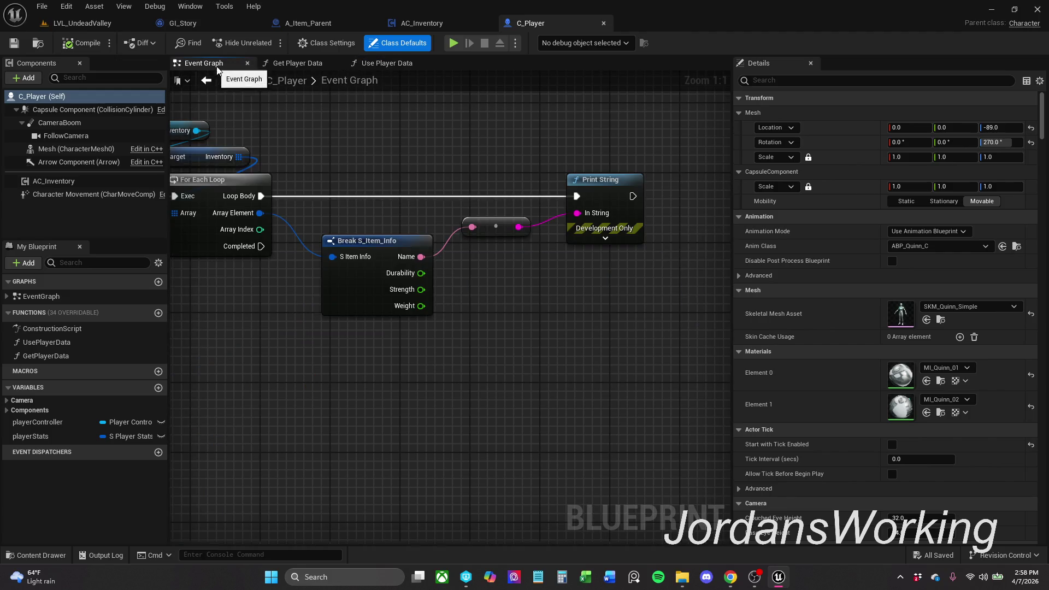
{"action": "scroll", "coordinate": [512, 220], "scroll_direction": "up", "scroll_amount": 1}
{"action": "mouse_move", "coordinate": [429, 183]}
{"action": "left_mouse_down"}
{"action": "mouse_move", "coordinate": [512, 220]}
{"action": "mouse_move", "coordinate": [469, 217]}
{"action": "left_mouse_up"}
{"action": "left_click_drag", "start_coordinate": [225, 161], "coordinate": [721, 328]}
{"action": "right_click", "coordinate": [574, 225]}
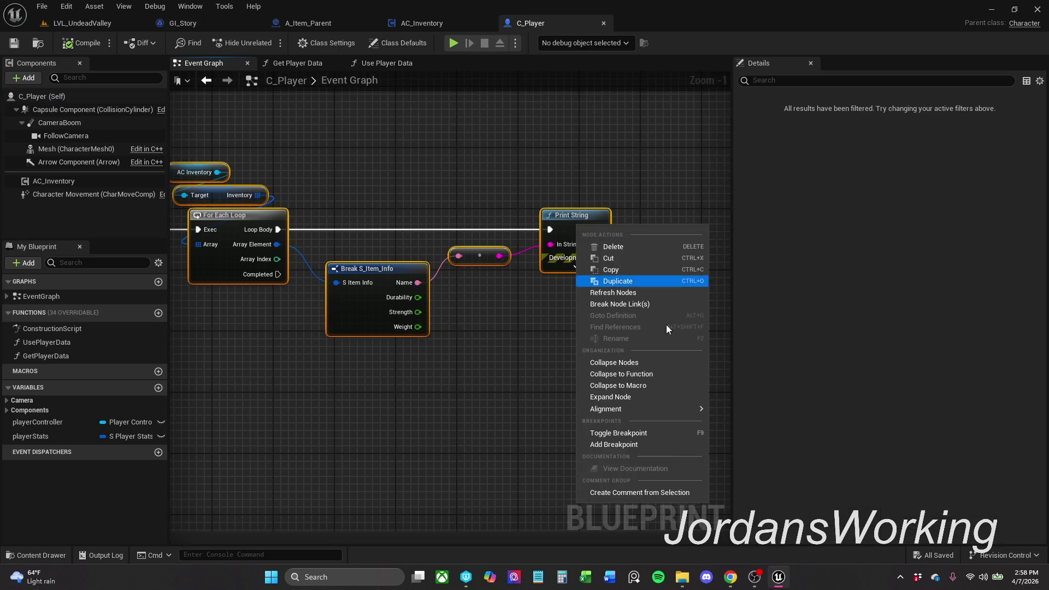
{"action": "left_click", "coordinate": [651, 432]}
{"action": "right_click", "coordinate": [556, 359]}
{"action": "left_click_drag", "start_coordinate": [508, 390], "coordinate": [613, 381]}
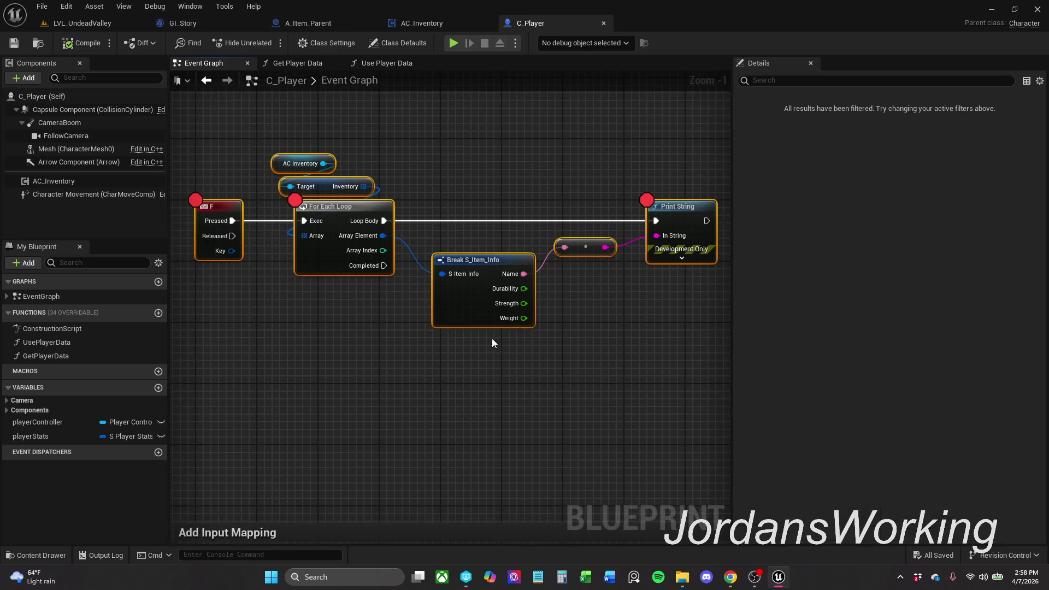
- Play LVL_UndeadValley, press F to hit the breakpoint, and resume the game
{"action": "left_click", "coordinate": [91, 25]}
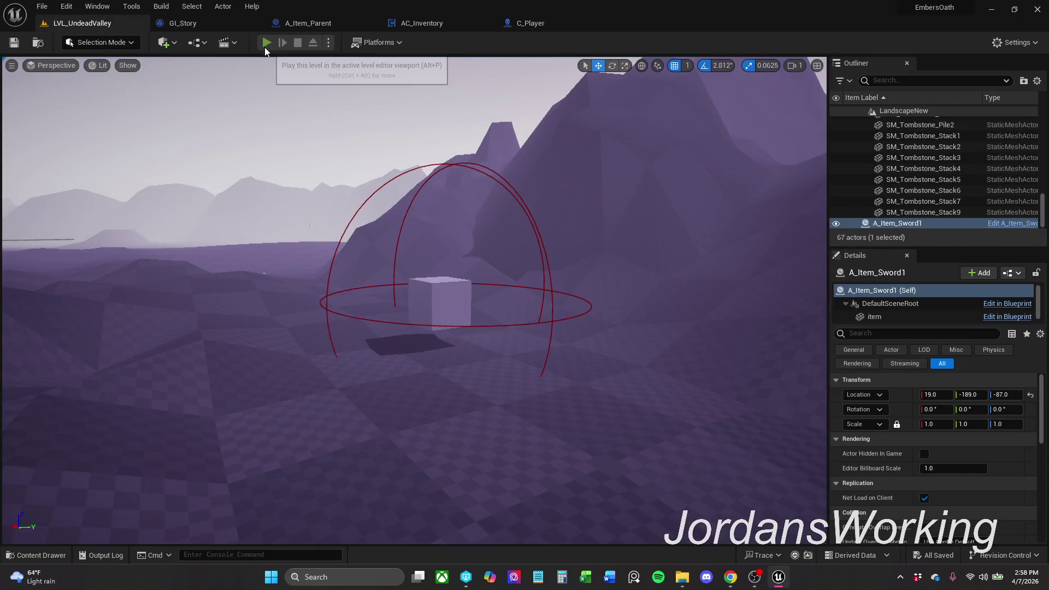
{"action": "left_click", "coordinate": [264, 47]}
{"action": "key", "text": "f"}
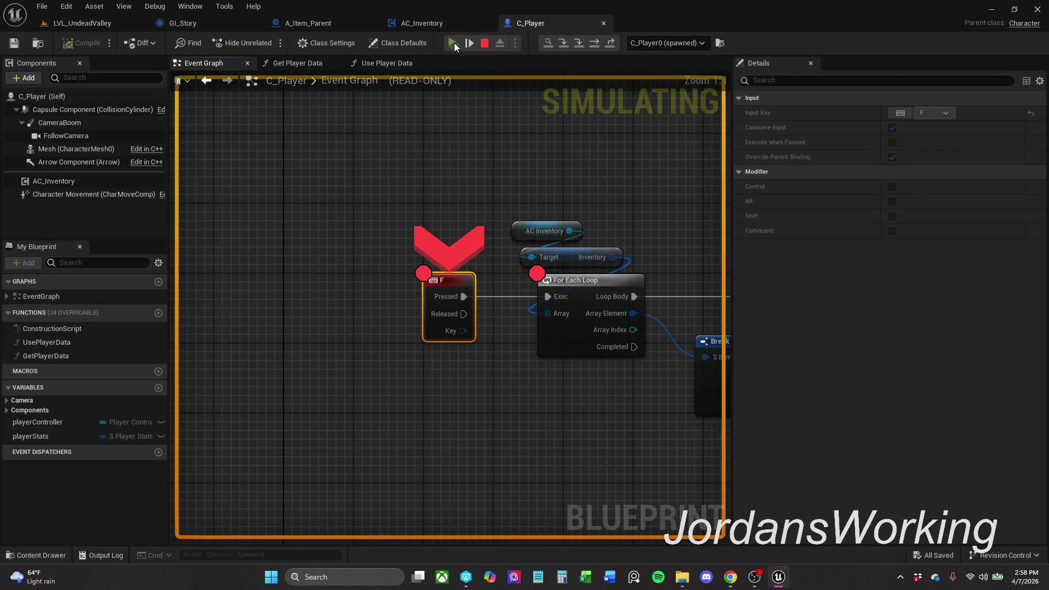
{"action": "left_click", "coordinate": [452, 43]}
{"action": "left_click", "coordinate": [454, 164]}
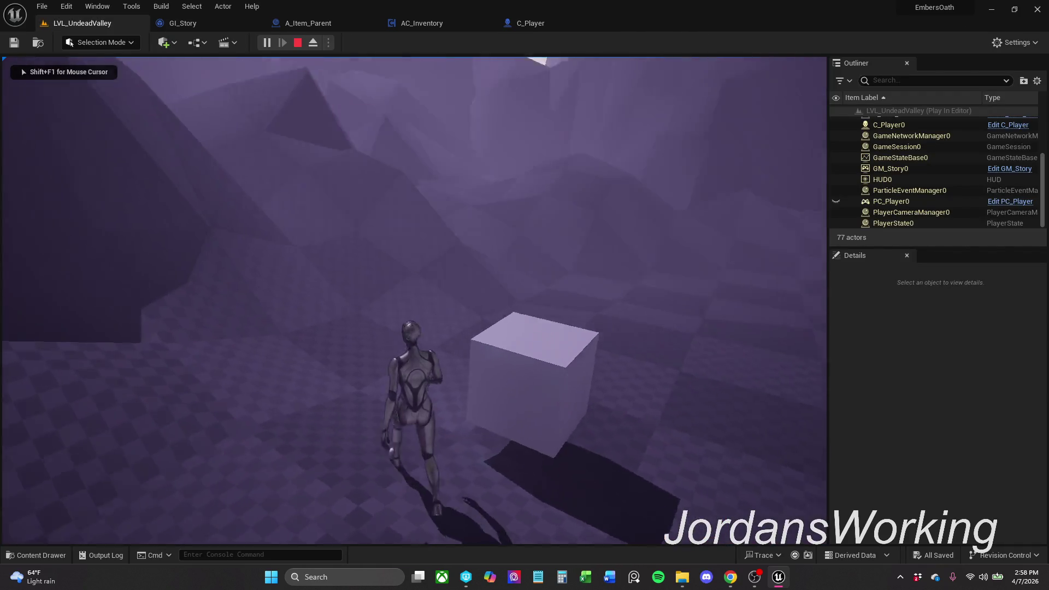
- Collect the sword and cube, trigger the F-key breakpoint twice and resume, then end play
{"action": "key", "text": "w"}
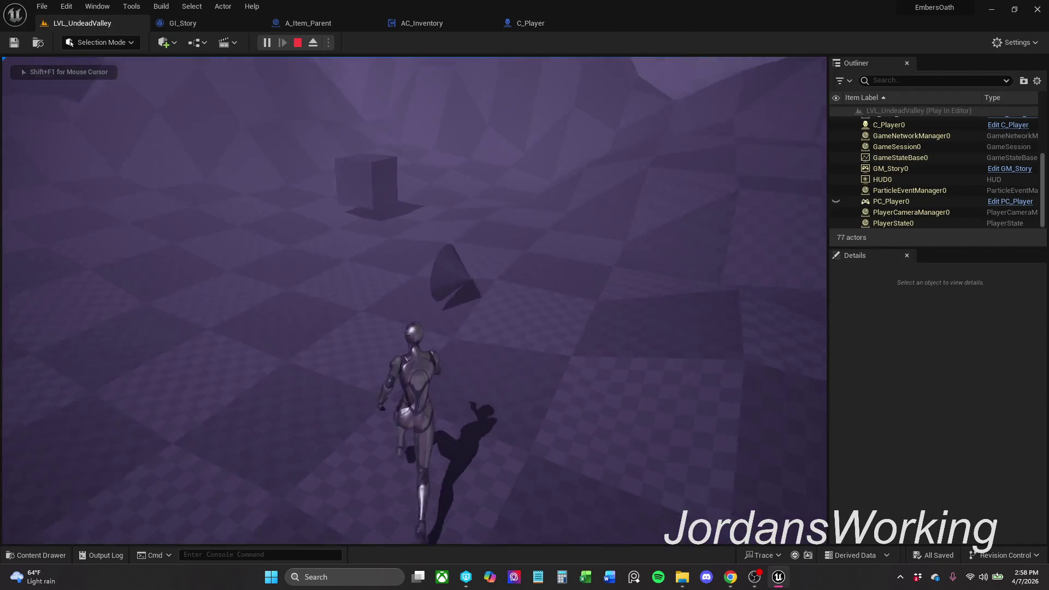
{"action": "key", "text": "e"}
{"action": "key", "text": "e"}
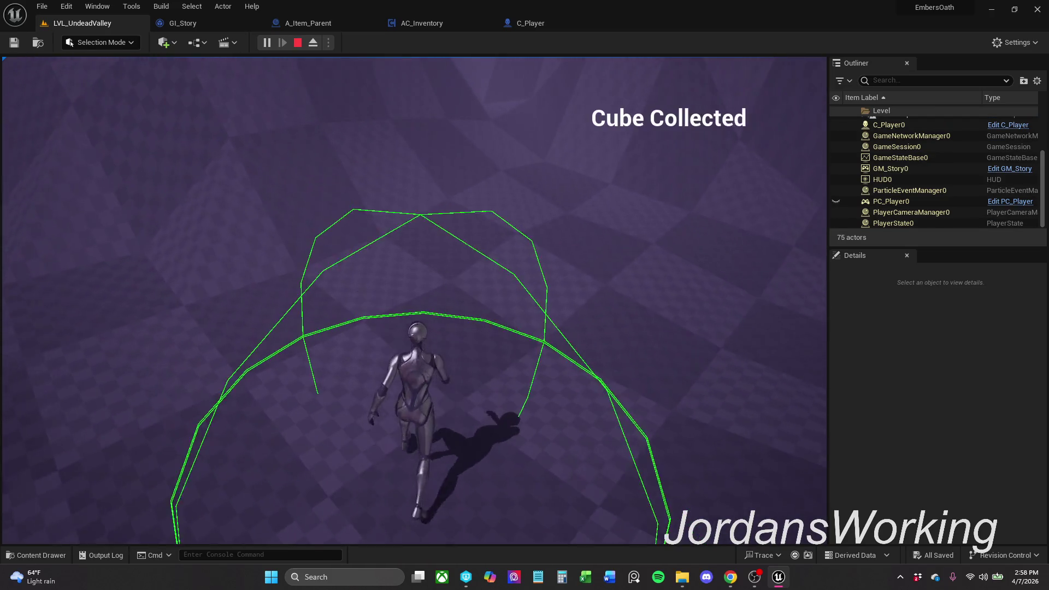
{"action": "key", "text": "f"}
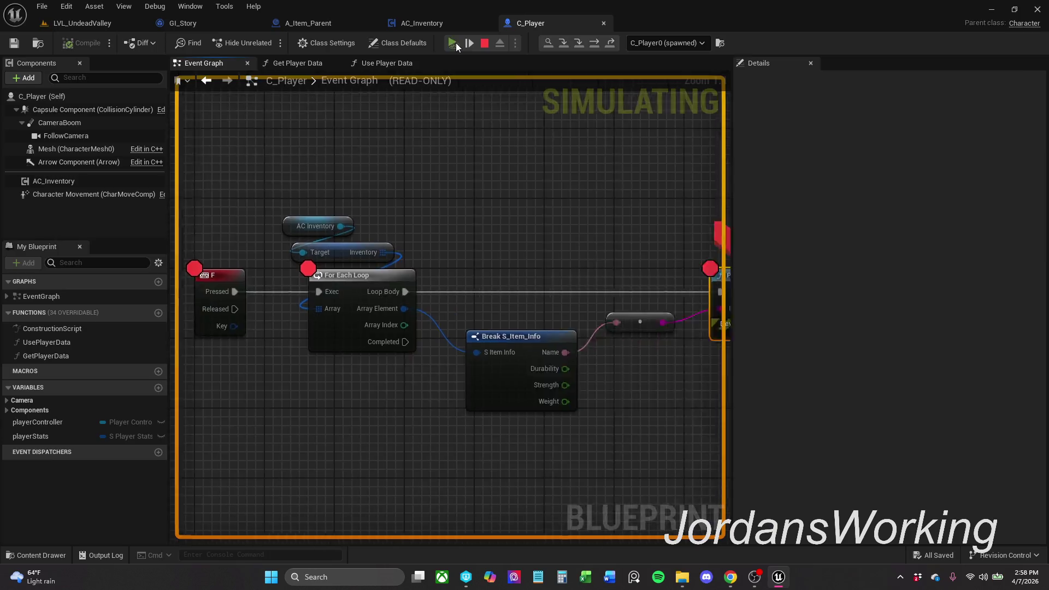
{"action": "left_click", "coordinate": [456, 42]}
{"action": "key", "text": "f"}
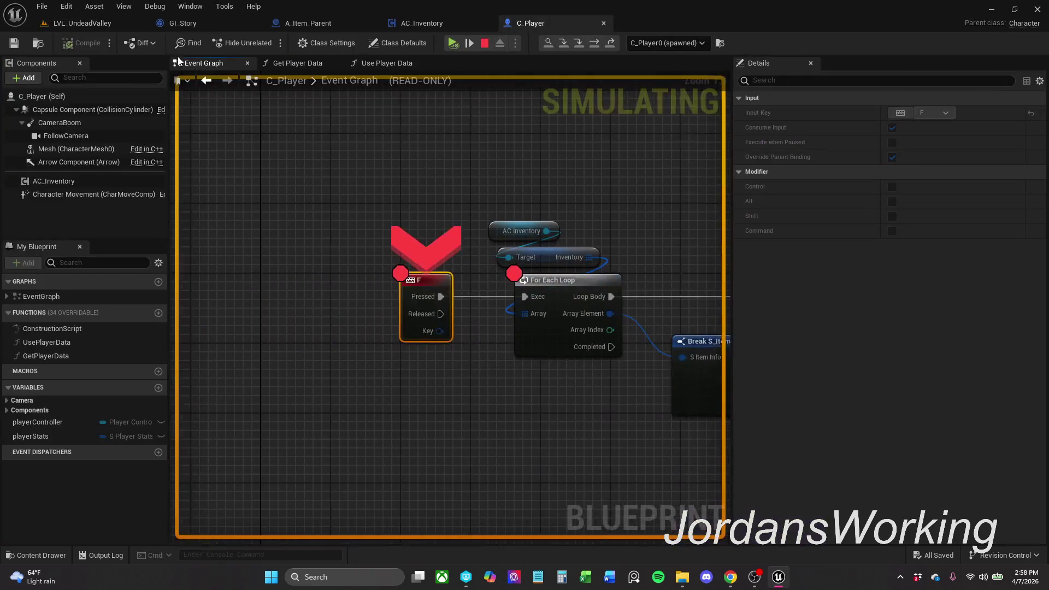
{"action": "left_click", "coordinate": [140, 27]}
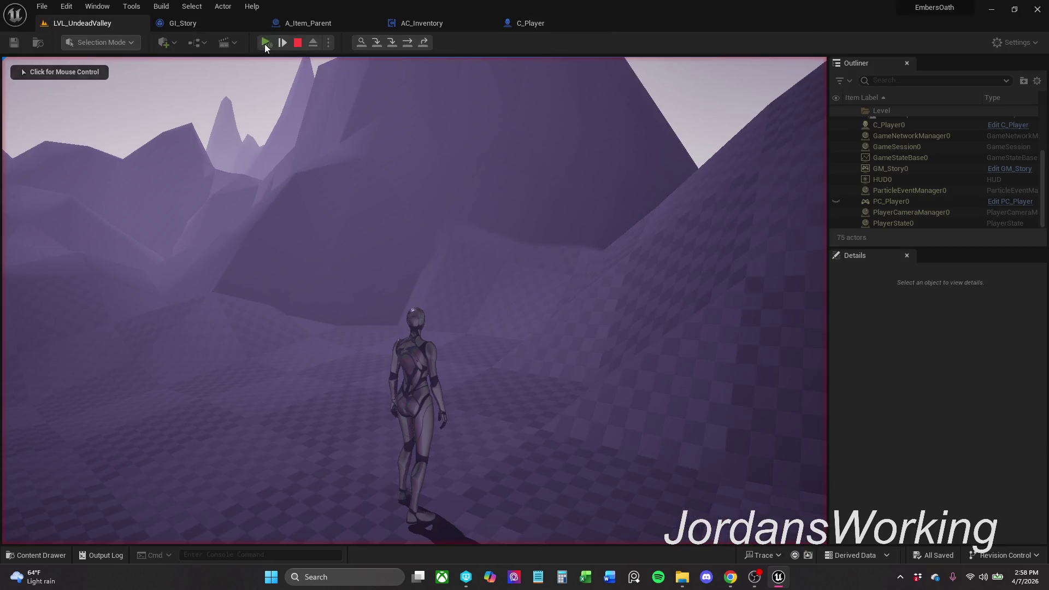
{"action": "left_click", "coordinate": [265, 43]}
{"action": "left_click", "coordinate": [447, 45]}
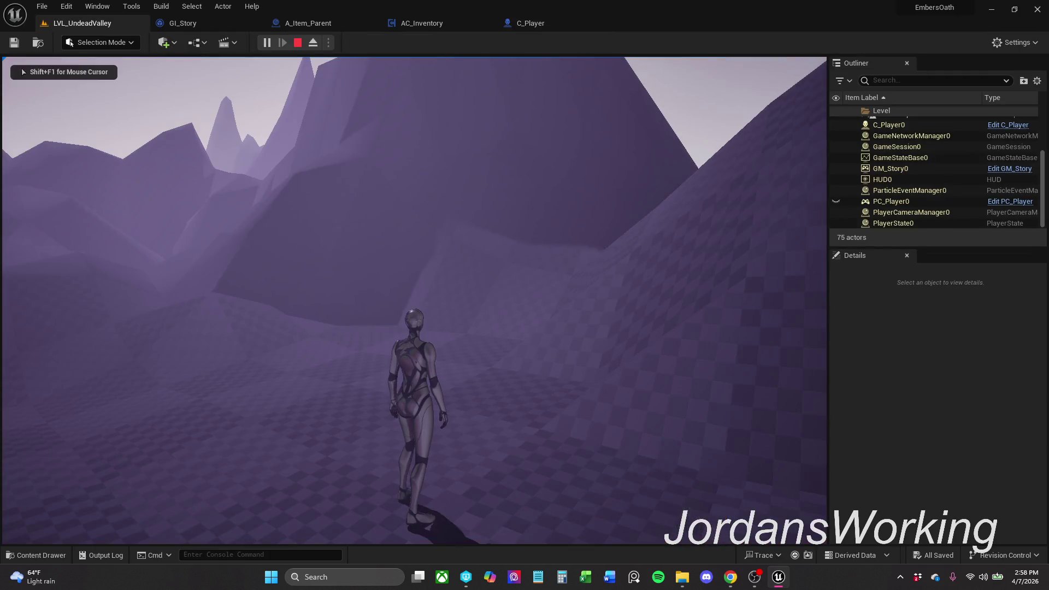
{"action": "key", "text": "Escape"}
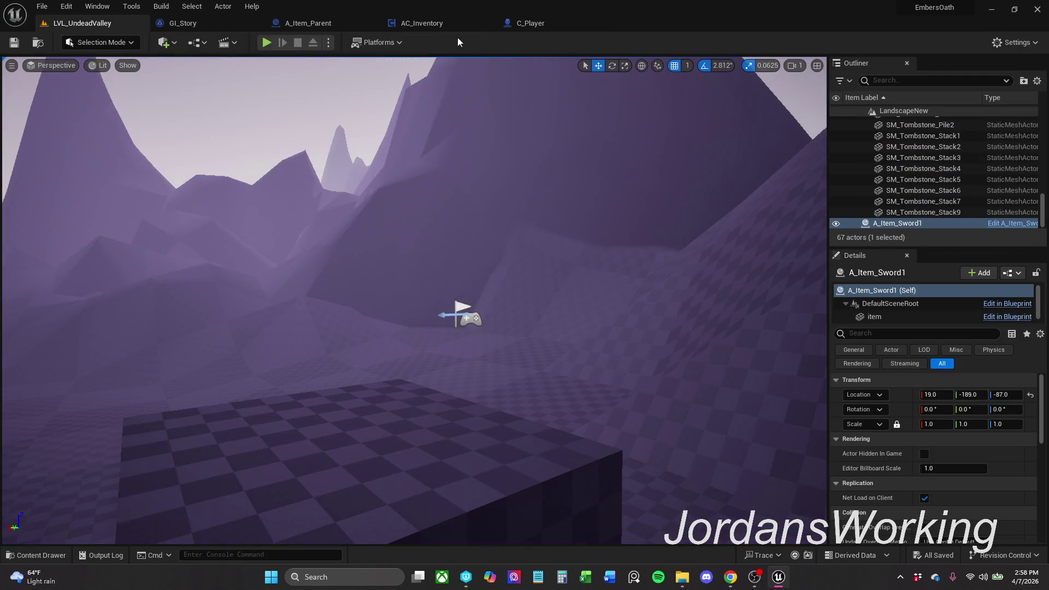
{"action": "left_click", "coordinate": [314, 24]}
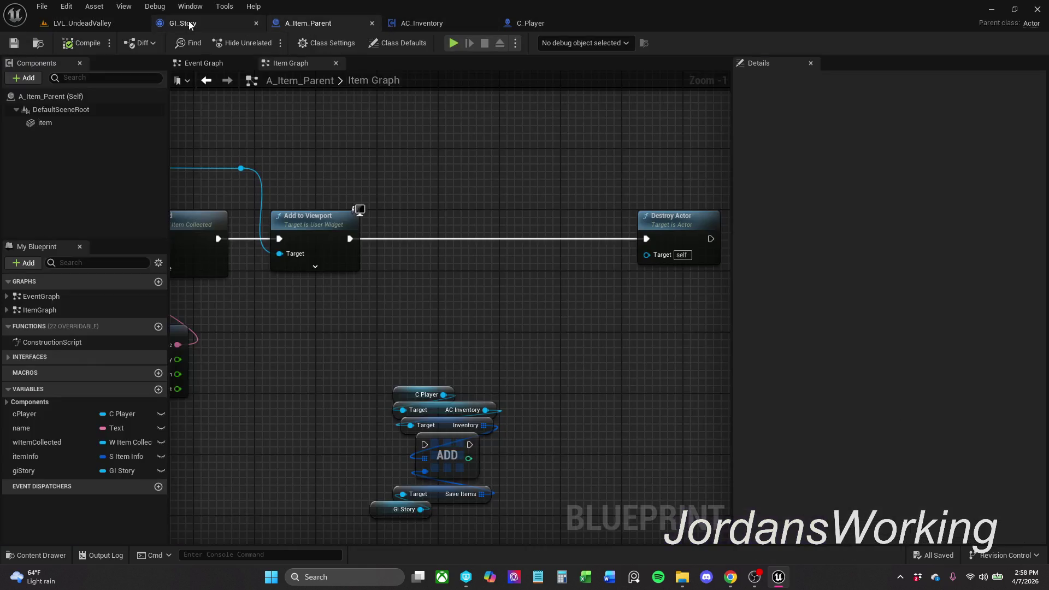
- Inspect the Item Info variable's default values in A_Item_Parent's Item Graph
{"action": "left_click", "coordinate": [190, 21]}
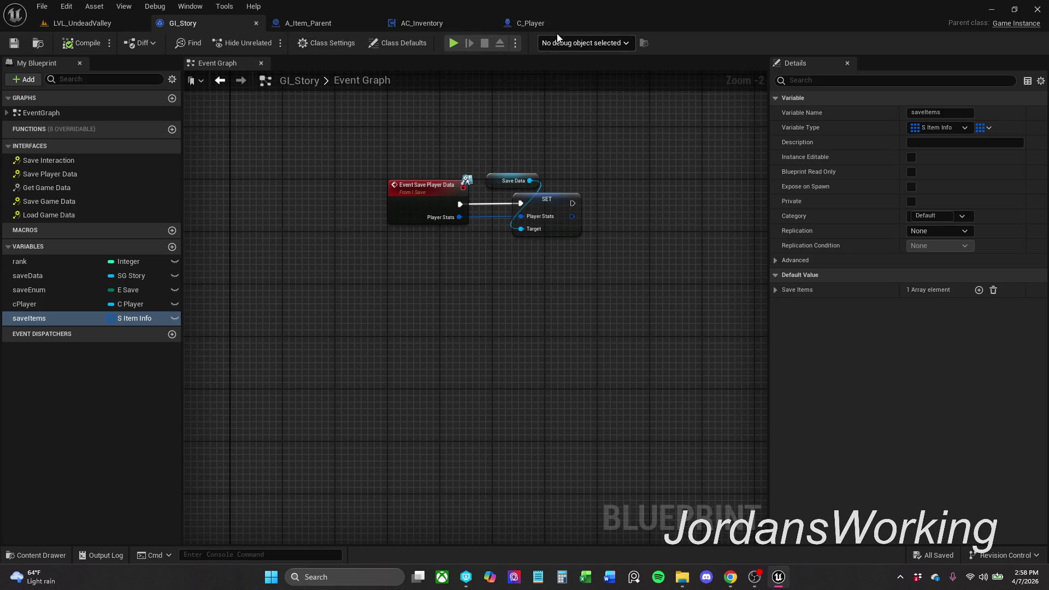
{"action": "left_click", "coordinate": [315, 26]}
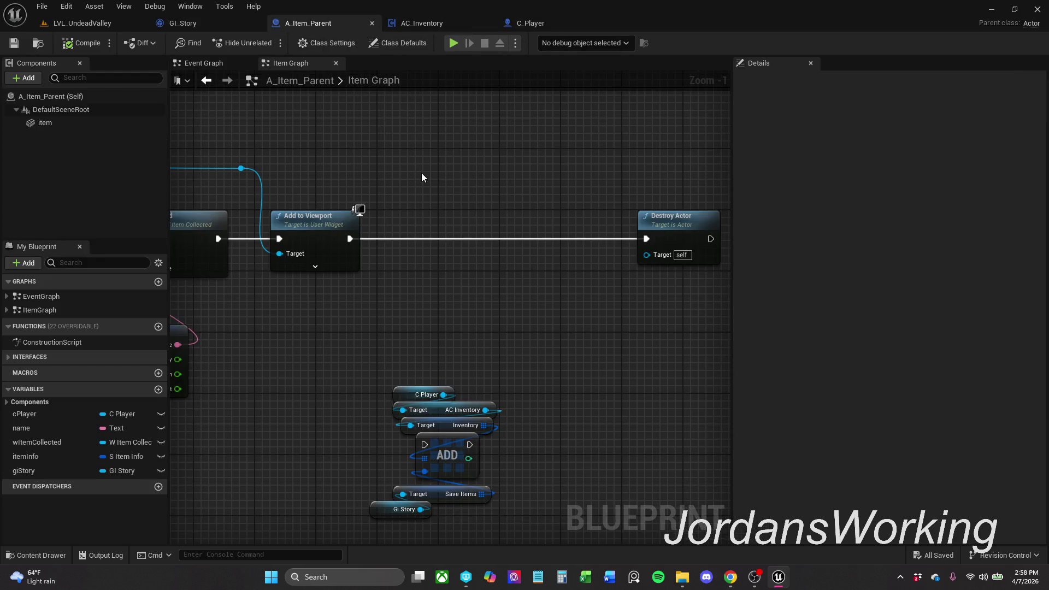
{"action": "scroll", "coordinate": [388, 197], "scroll_direction": "down", "scroll_amount": 1}
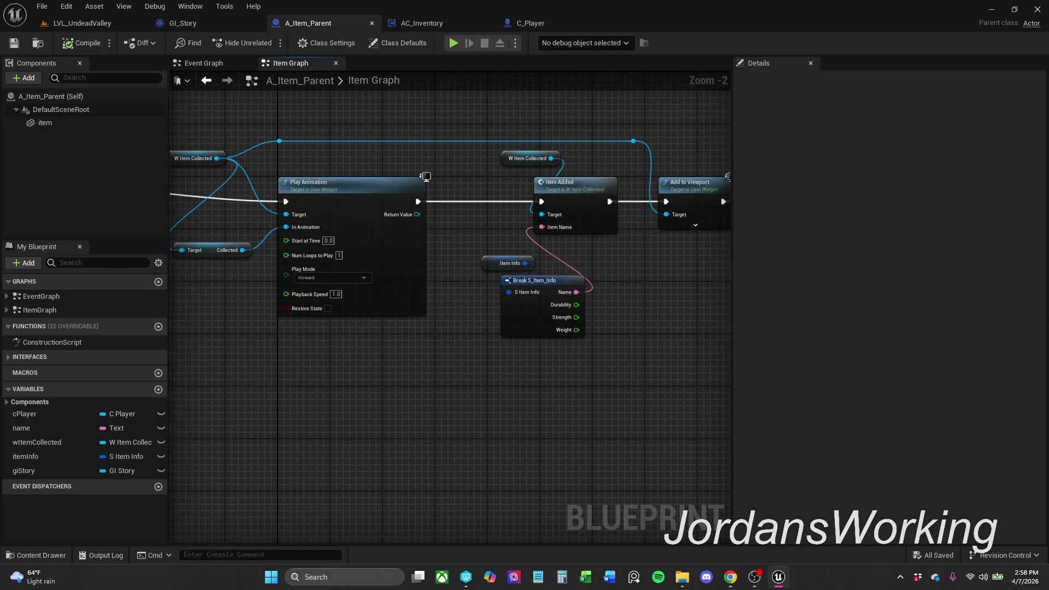
{"action": "scroll", "coordinate": [599, 295], "scroll_direction": "up", "scroll_amount": 1}
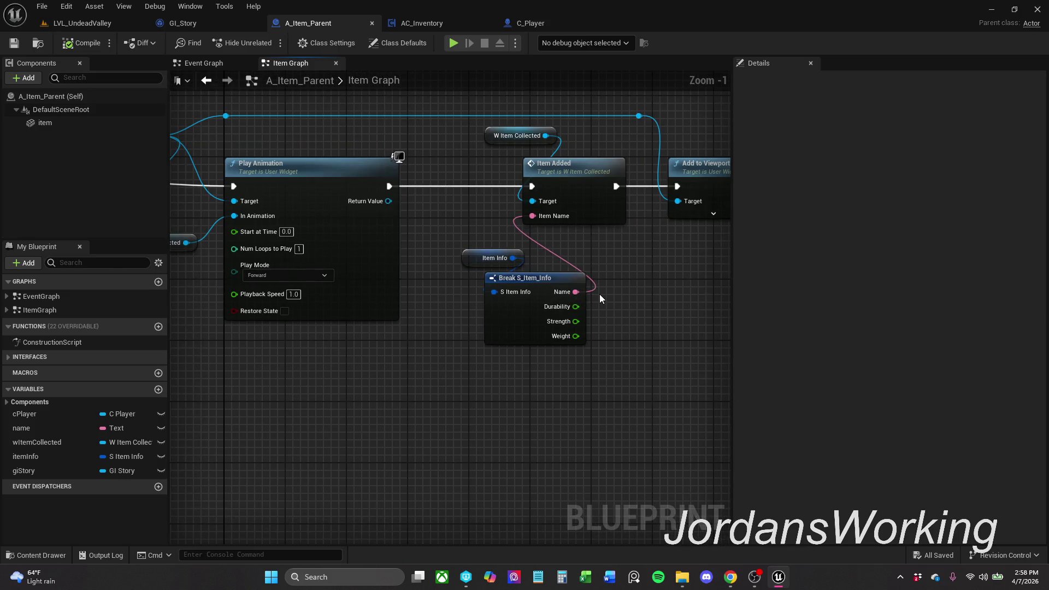
{"action": "left_click", "coordinate": [469, 261]}
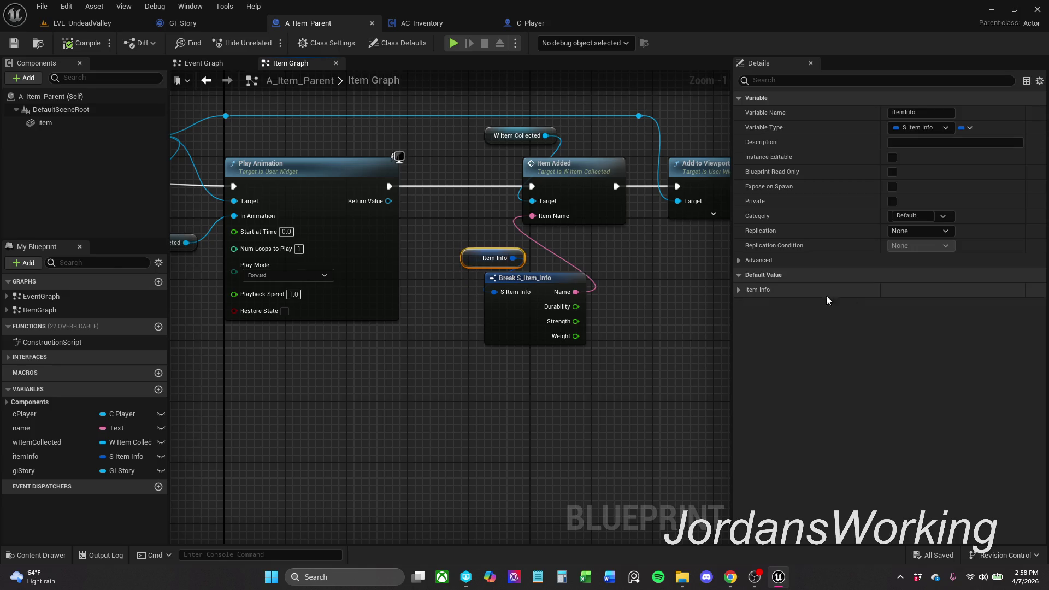
{"action": "left_click", "coordinate": [739, 292]}
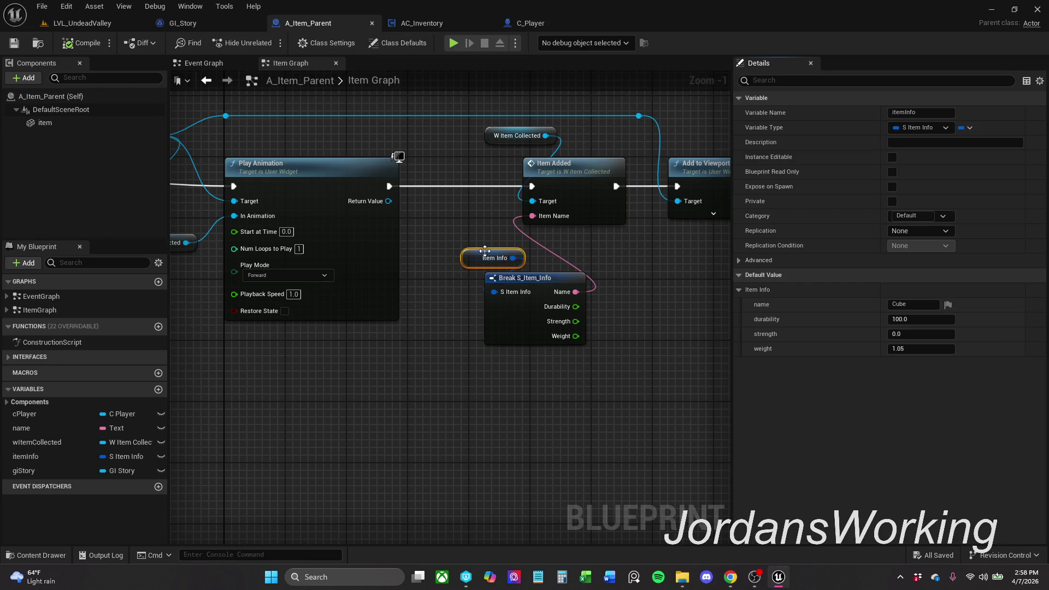
{"action": "left_click_drag", "start_coordinate": [727, 297], "coordinate": [592, 300]}
{"action": "mouse_move", "coordinate": [520, 285]}
{"action": "left_mouse_down"}
{"action": "mouse_move", "coordinate": [890, 293]}
{"action": "mouse_move", "coordinate": [454, 299]}
{"action": "left_mouse_up"}
- Select the Item Added and Add to Viewport node group and drag it to the right
{"action": "scroll", "coordinate": [564, 300], "scroll_direction": "down", "scroll_amount": 1}
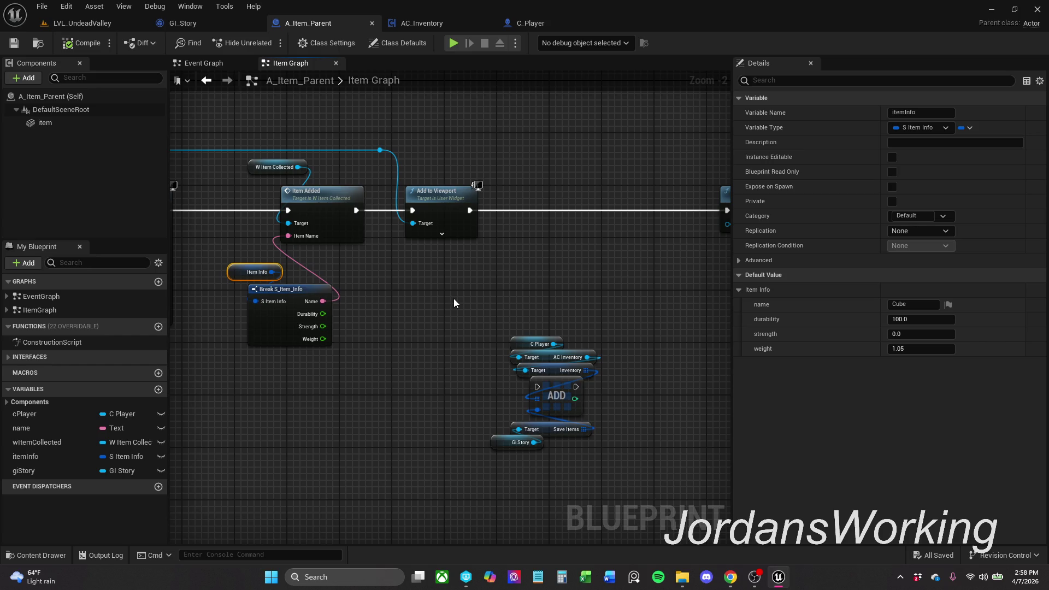
{"action": "scroll", "coordinate": [424, 288], "scroll_direction": "down", "scroll_amount": 1}
{"action": "left_click_drag", "start_coordinate": [424, 288], "coordinate": [438, 288]}
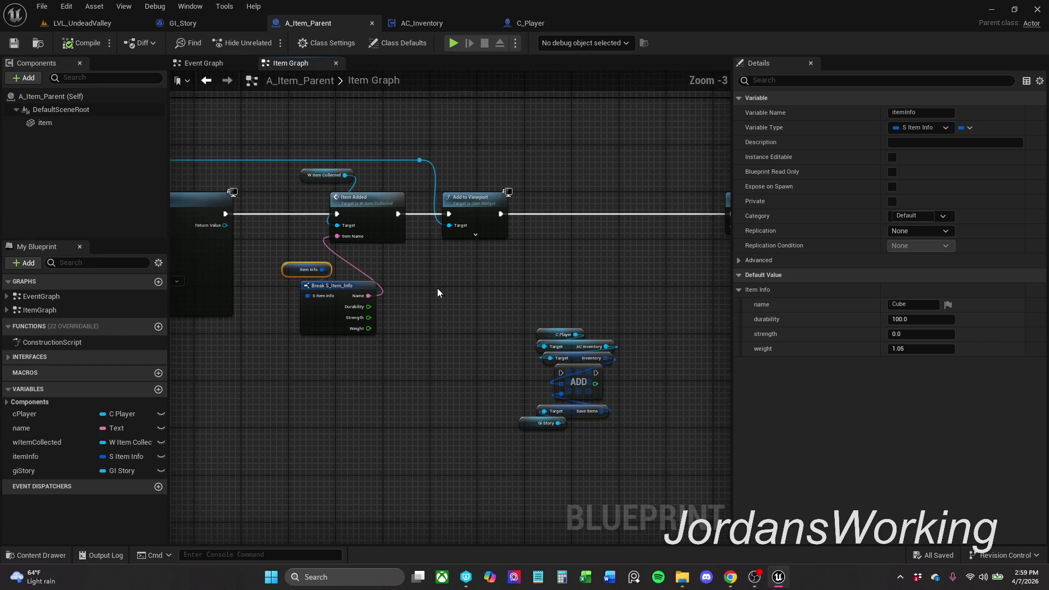
{"action": "mouse_move", "coordinate": [295, 129]}
{"action": "left_mouse_down"}
{"action": "mouse_move", "coordinate": [418, 304]}
{"action": "mouse_move", "coordinate": [624, 359]}
{"action": "mouse_move", "coordinate": [725, 350]}
{"action": "mouse_move", "coordinate": [742, 308]}
{"action": "mouse_move", "coordinate": [637, 408]}
{"action": "mouse_move", "coordinate": [602, 410]}
{"action": "left_mouse_up"}
{"action": "mouse_move", "coordinate": [225, 302]}
{"action": "left_mouse_down"}
{"action": "mouse_move", "coordinate": [532, 337]}
{"action": "mouse_move", "coordinate": [726, 490]}
{"action": "left_mouse_up"}
{"action": "left_click_drag", "start_coordinate": [403, 173], "coordinate": [557, 174]}
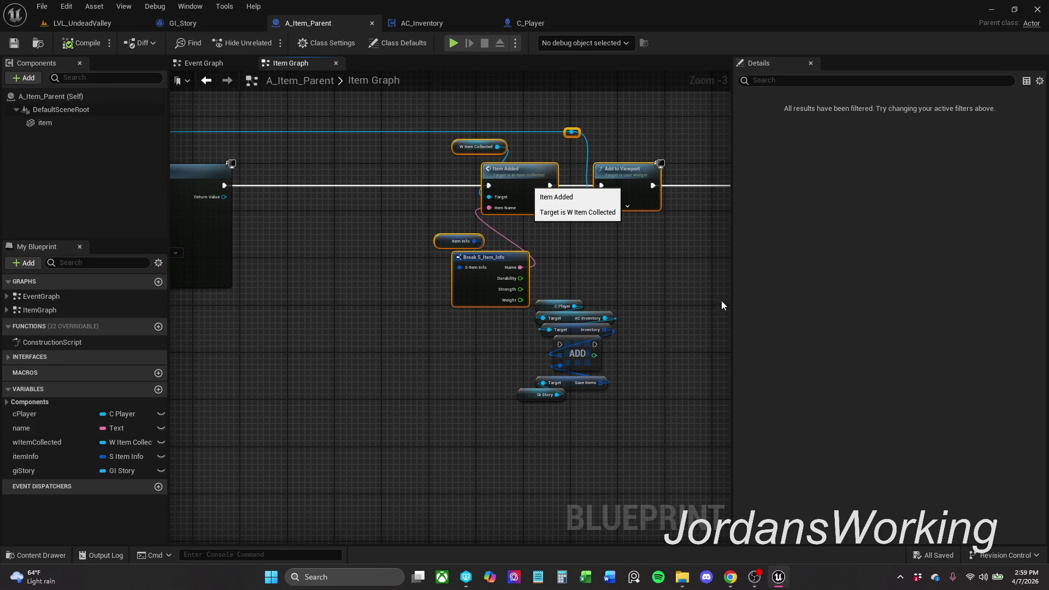
- Move the ADD group beside Return Value and wire it between Return Value and Item Added
{"action": "left_click", "coordinate": [706, 276]}
{"action": "left_click_drag", "start_coordinate": [707, 276], "coordinate": [553, 446]}
{"action": "mouse_move", "coordinate": [580, 357]}
{"action": "left_mouse_down"}
{"action": "mouse_move", "coordinate": [396, 289]}
{"action": "mouse_move", "coordinate": [337, 204]}
{"action": "left_mouse_up"}
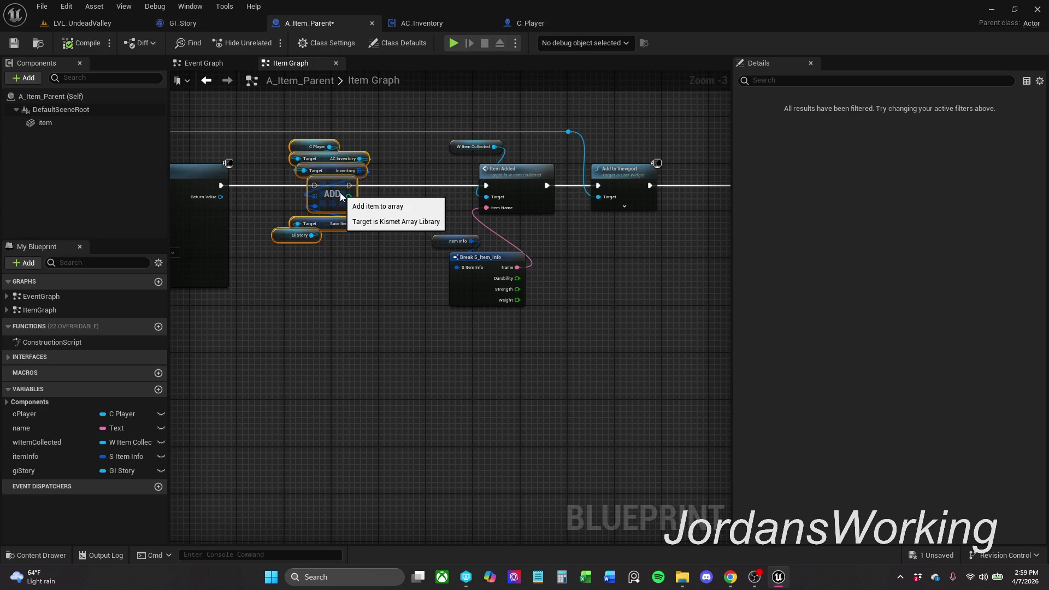
{"action": "scroll", "coordinate": [328, 197], "scroll_direction": "up", "scroll_amount": 3}
{"action": "left_click_drag", "start_coordinate": [440, 177], "coordinate": [305, 178]}
{"action": "left_click_drag", "start_coordinate": [494, 178], "coordinate": [697, 179]}
- Replace Save Items with itemInfo as ADD's item input and tidy the nodes
{"action": "left_click", "coordinate": [511, 263]}
{"action": "left_click", "coordinate": [442, 208], "text": "alt"}
{"action": "mouse_move", "coordinate": [507, 264]}
{"action": "left_mouse_down"}
{"action": "mouse_move", "coordinate": [471, 236]}
{"action": "mouse_move", "coordinate": [464, 337]}
{"action": "mouse_move", "coordinate": [489, 358]}
{"action": "left_mouse_up"}
{"action": "left_click", "coordinate": [334, 397]}
{"action": "left_click_drag", "start_coordinate": [27, 457], "coordinate": [441, 208]}
{"action": "mouse_move", "coordinate": [366, 225]}
{"action": "left_mouse_down"}
{"action": "mouse_move", "coordinate": [399, 241]}
{"action": "mouse_move", "coordinate": [453, 242]}
{"action": "mouse_move", "coordinate": [409, 247]}
{"action": "left_mouse_up"}
- Compile and save A_Item_Parent, then play LVL_UndeadValley
{"action": "left_click", "coordinate": [69, 45]}
{"action": "key", "text": "ctrl+s"}
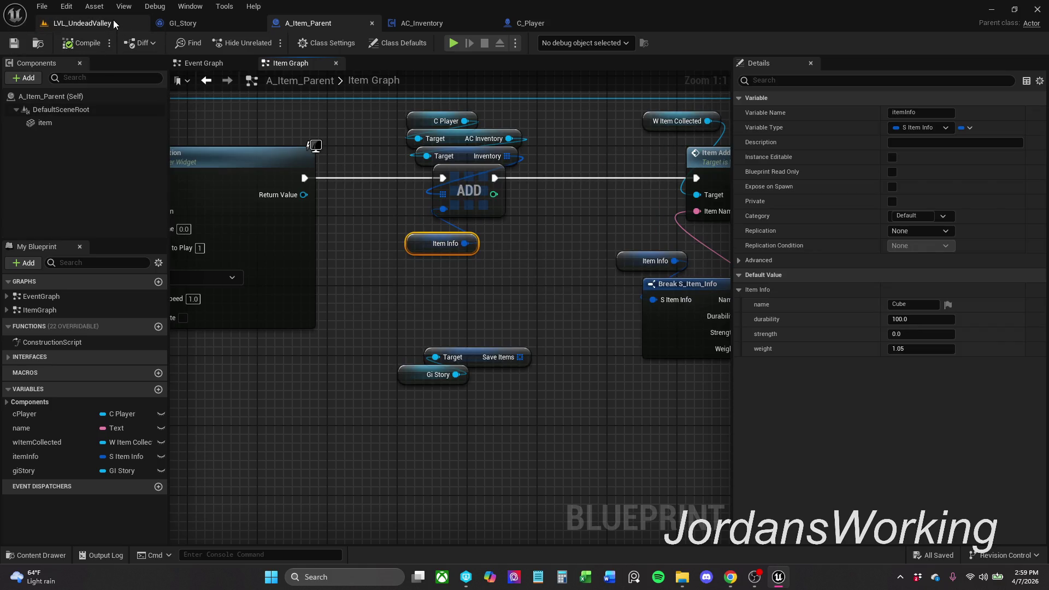
{"action": "left_click", "coordinate": [113, 21]}
{"action": "left_click", "coordinate": [266, 42]}
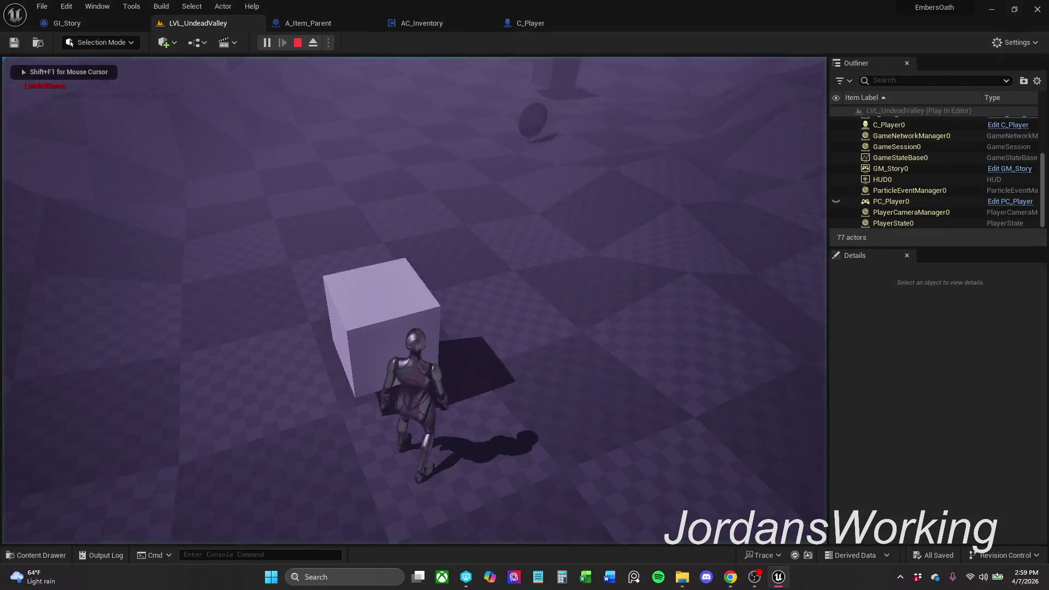
- Trigger the in-game inventory print, inspect the paused Print String breakpoint, and resume play
{"action": "key", "text": "f"}
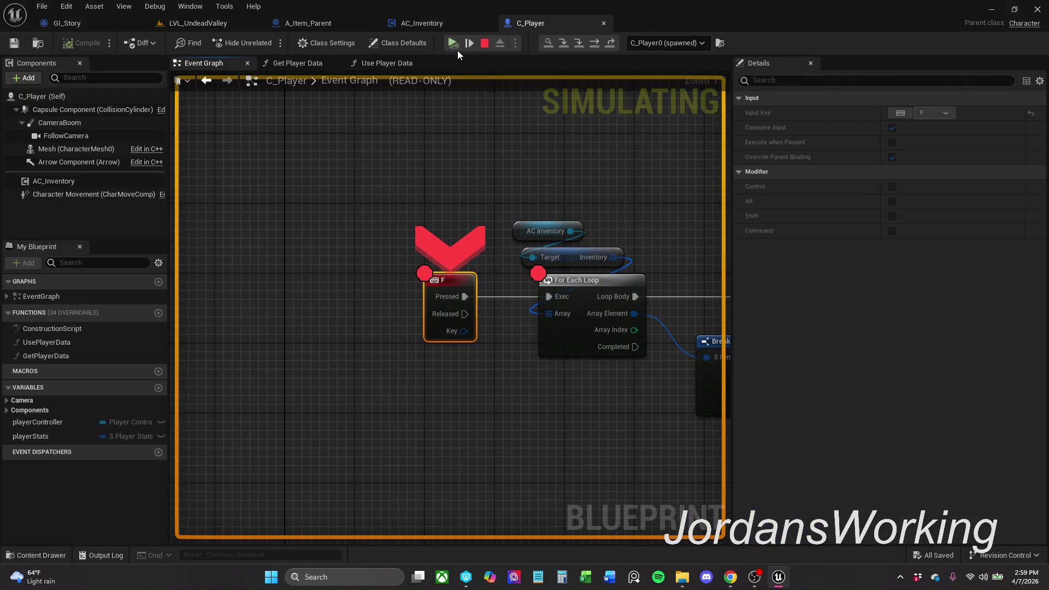
{"action": "left_click_drag", "start_coordinate": [264, 198], "coordinate": [546, 329]}
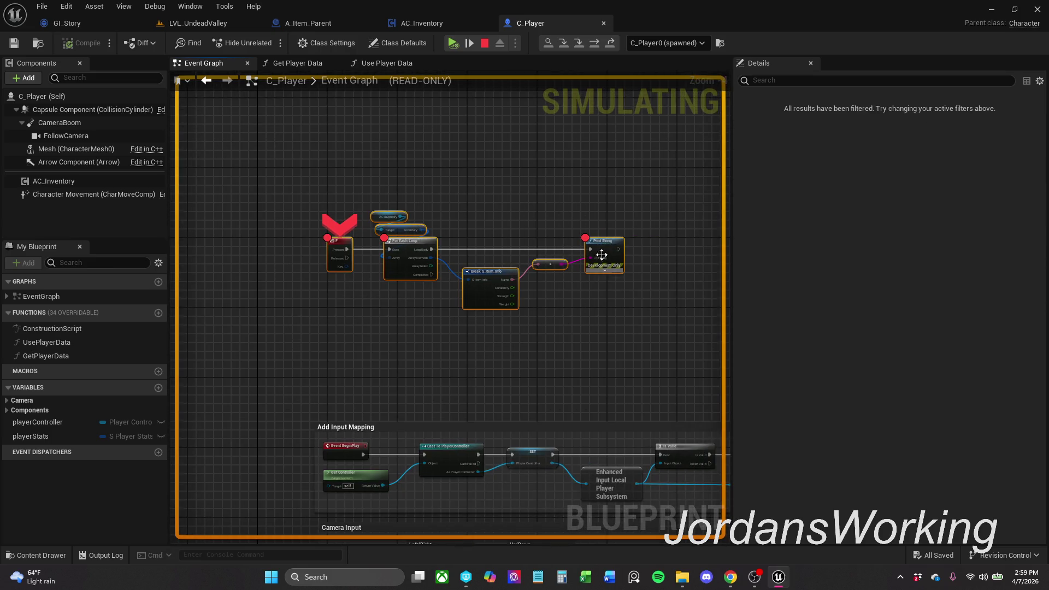
{"action": "right_click", "coordinate": [604, 250]}
{"action": "left_click", "coordinate": [648, 320]}
{"action": "left_click", "coordinate": [452, 43]}
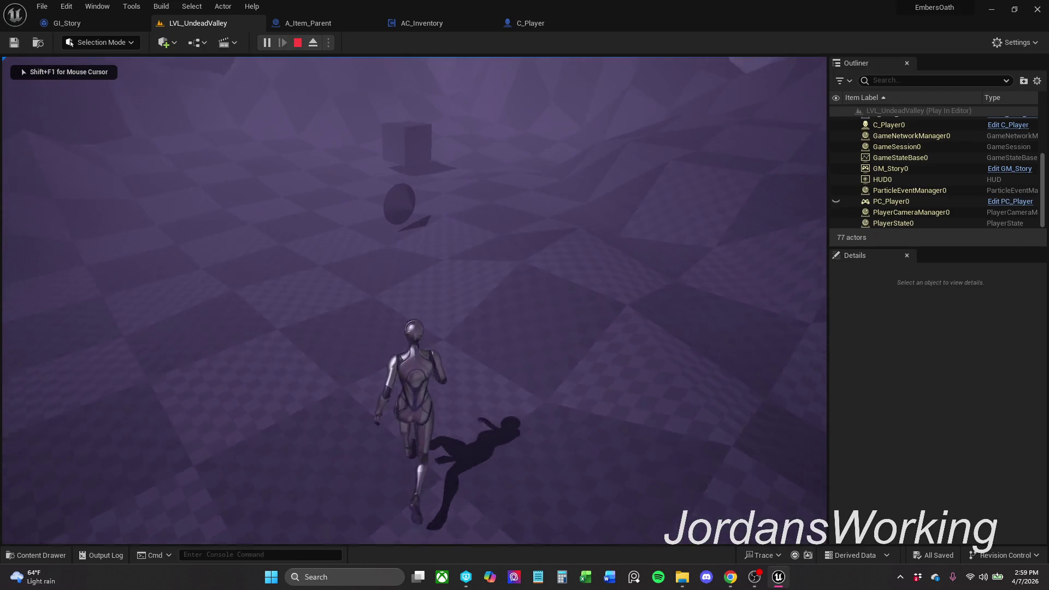
- Run the character to collect the sword and cube, print the inventory, and save at the cube
{"action": "key", "text": "w"}
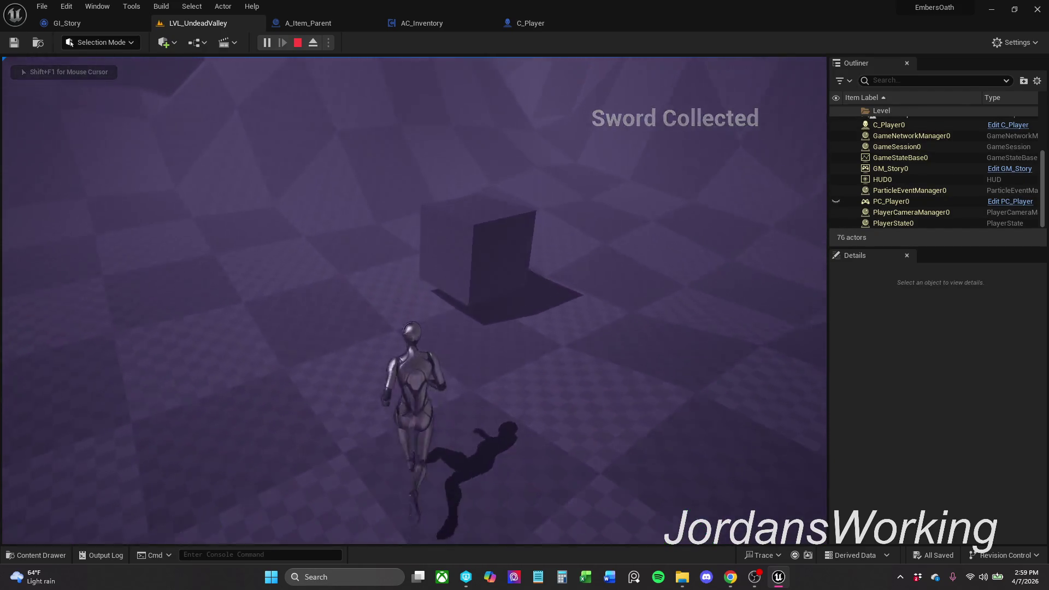
{"action": "key", "text": "w"}
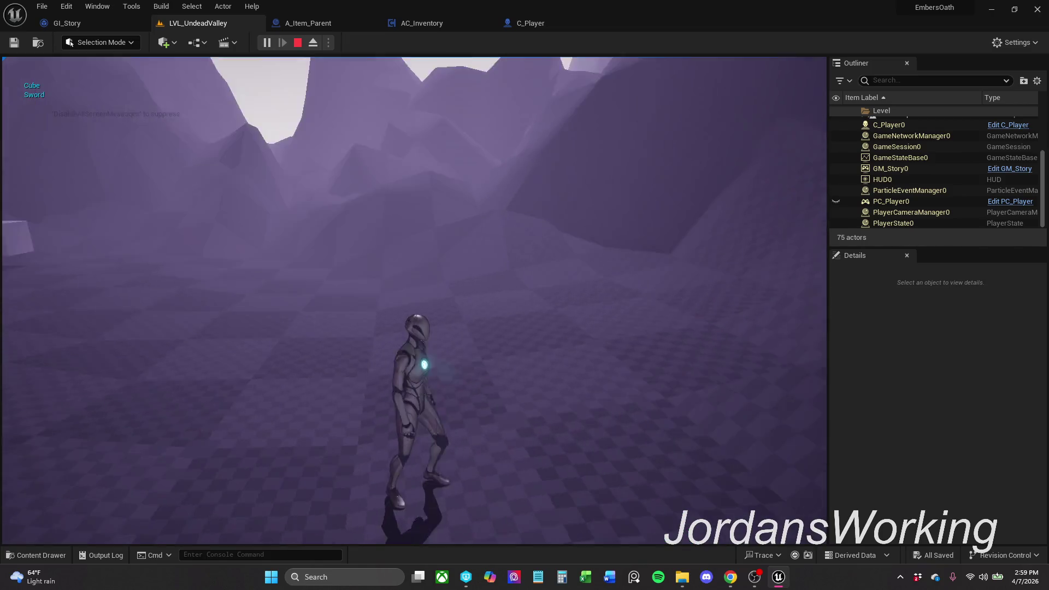
{"action": "key", "text": "w"}
{"action": "key", "text": "i"}
{"action": "key", "text": "i"}
{"action": "key", "text": "i"}
{"action": "key", "text": "w"}
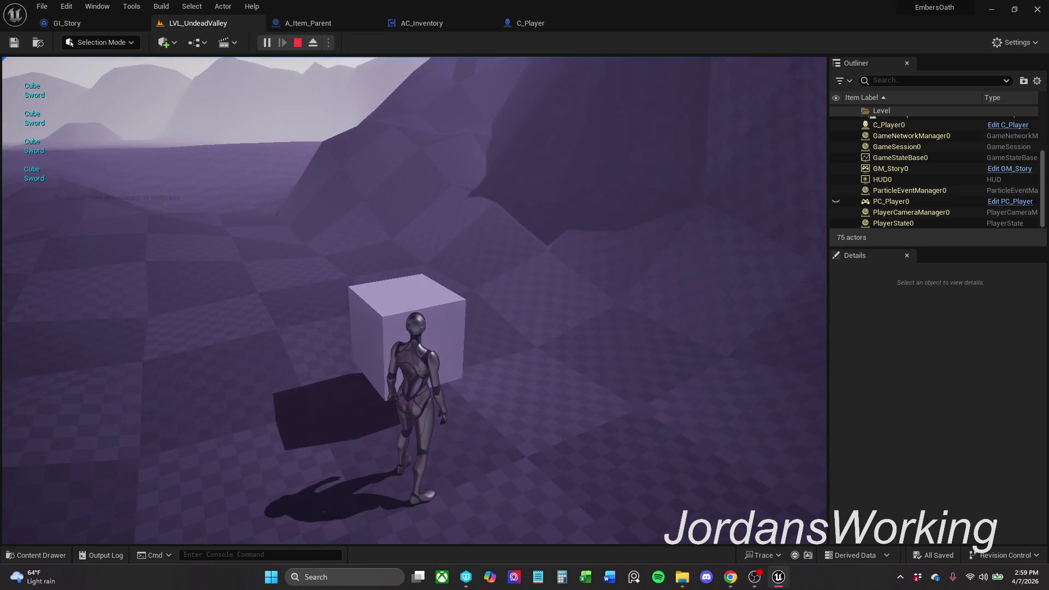
{"action": "key", "text": "e"}
{"action": "key", "text": "Escape"}
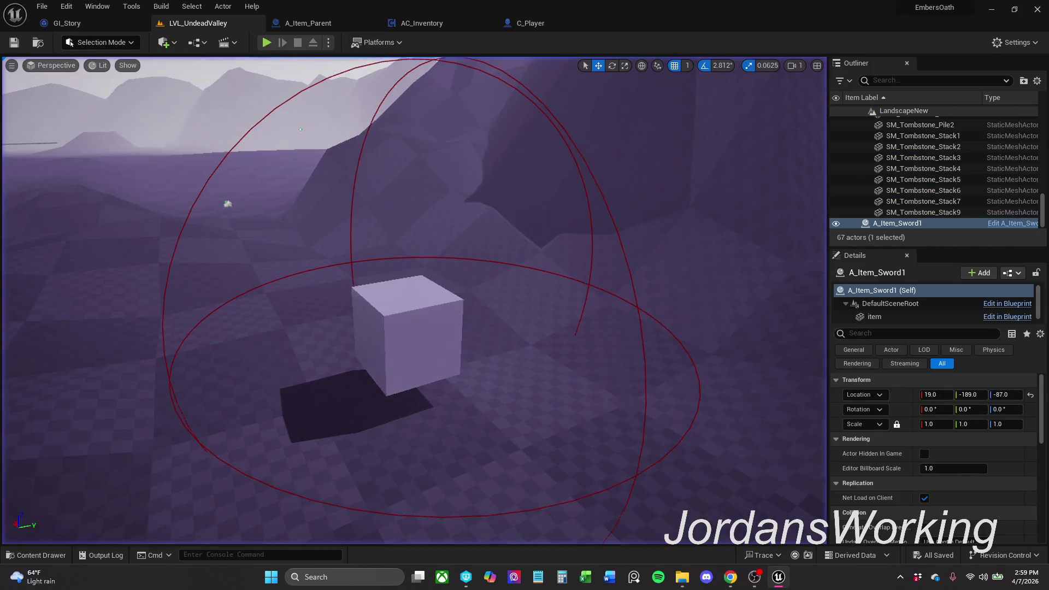
- Run one more quick play session, then return to the A_Item_Parent blueprint
{"action": "left_click", "coordinate": [266, 42]}
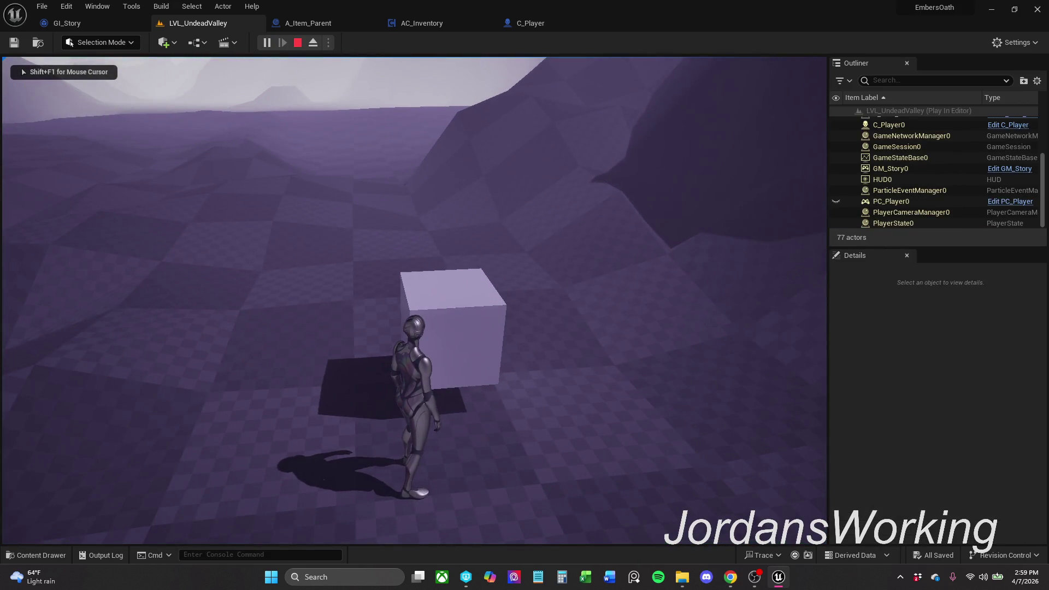
{"action": "key", "text": "Escape"}
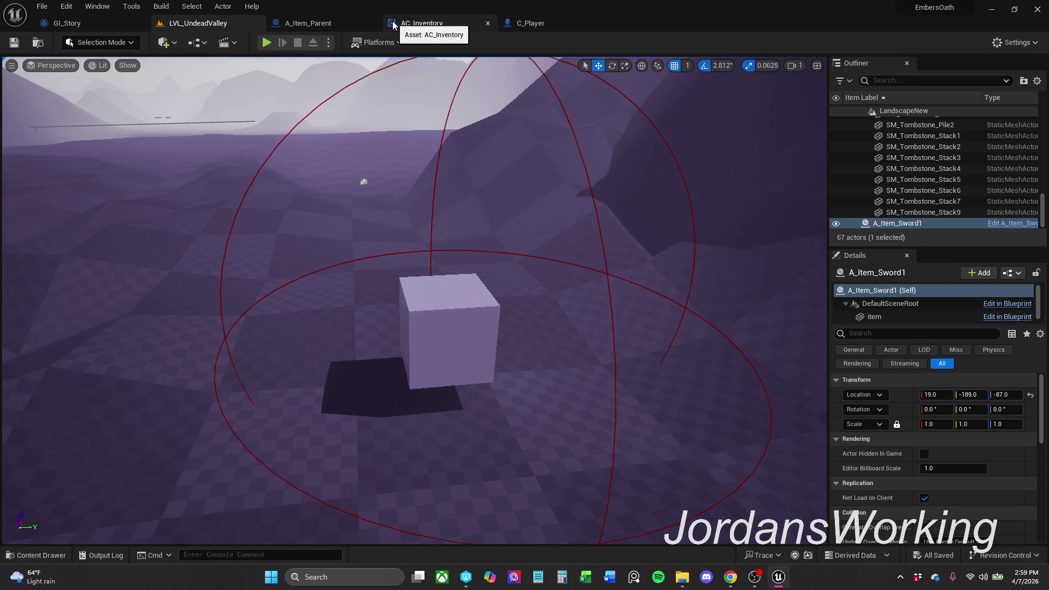
{"action": "left_click", "coordinate": [332, 26]}
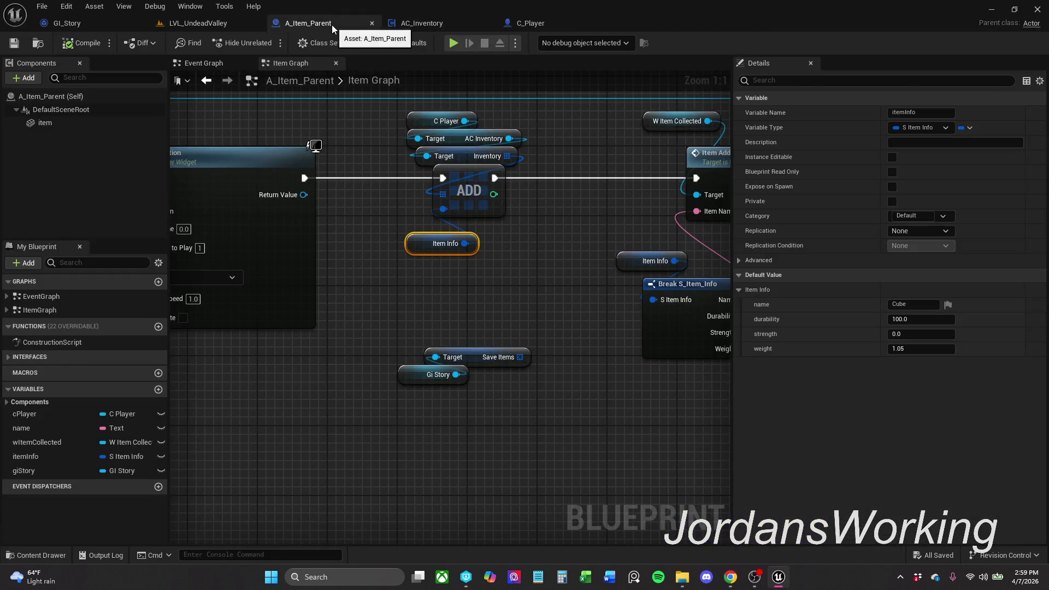
- Shift the Item Added node chain and the Destroy Actor node further left in the Item Graph
{"action": "scroll", "coordinate": [507, 299], "scroll_direction": "down", "scroll_amount": 1}
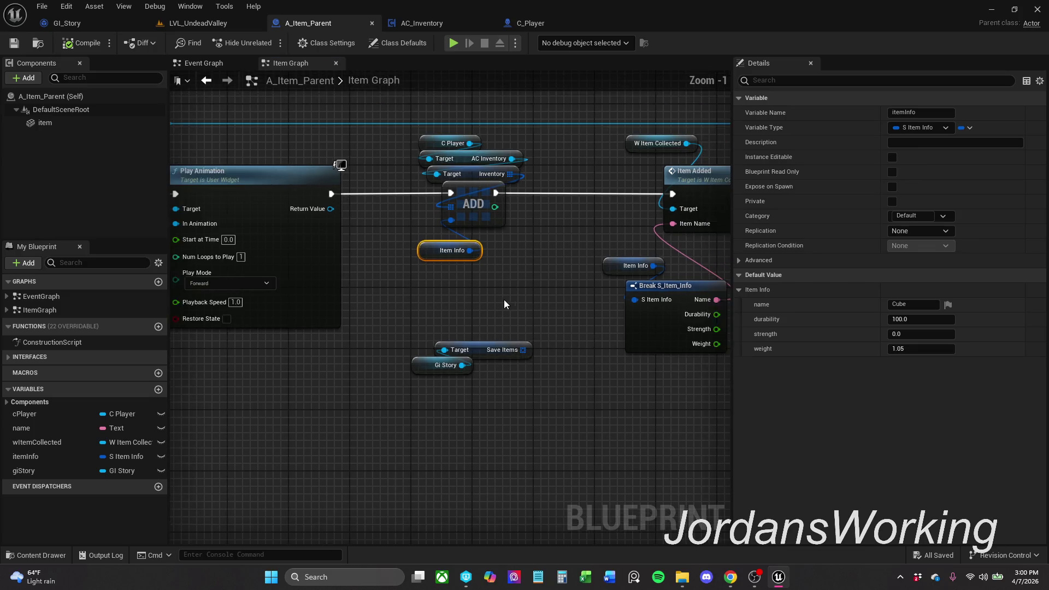
{"action": "left_click_drag", "start_coordinate": [507, 300], "coordinate": [448, 322]}
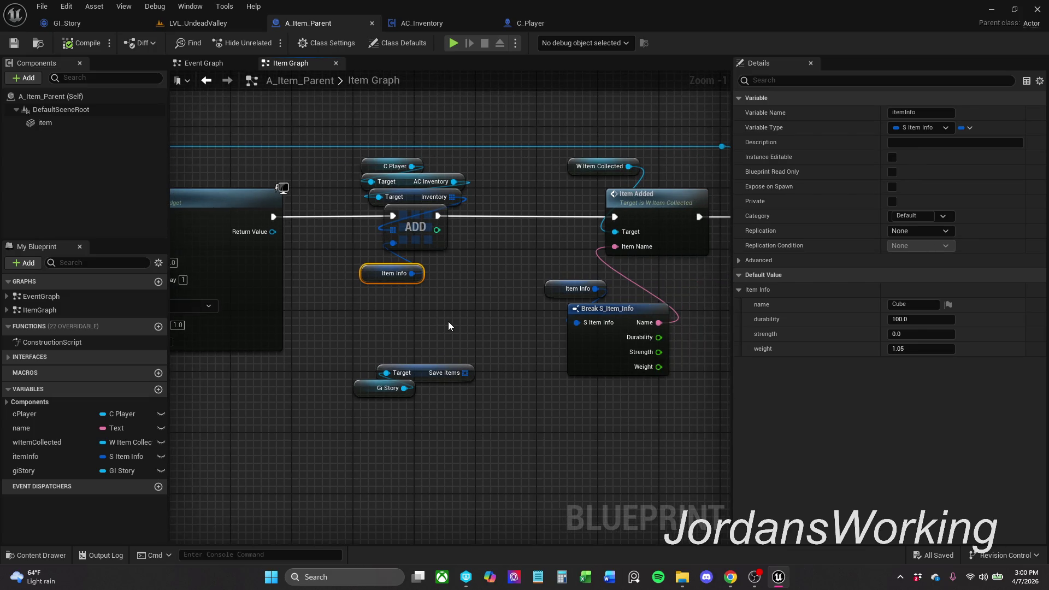
{"action": "scroll", "coordinate": [380, 362], "scroll_direction": "down", "scroll_amount": 1}
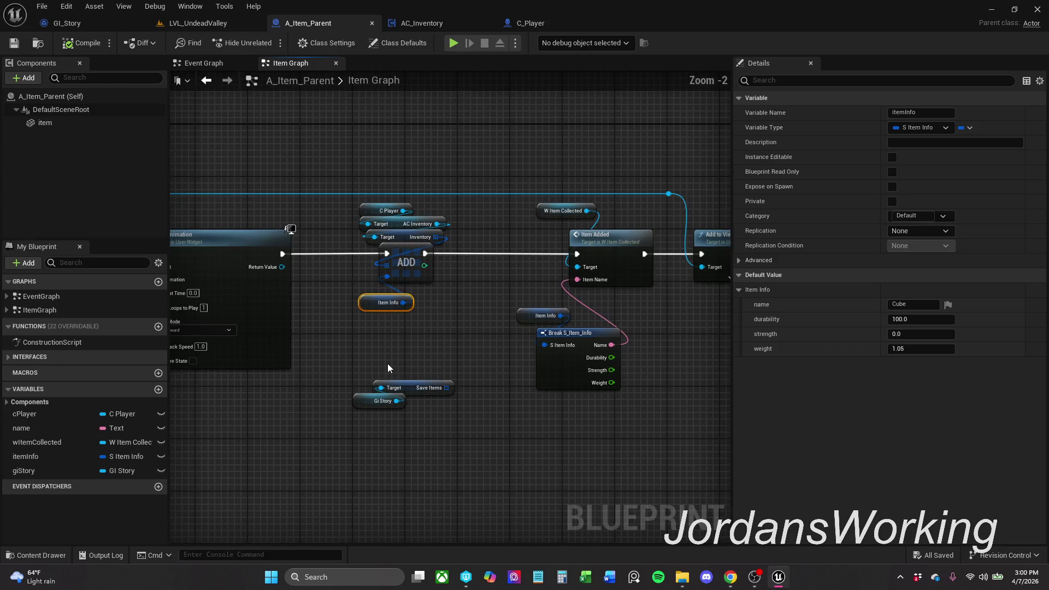
{"action": "left_click_drag", "start_coordinate": [412, 344], "coordinate": [234, 339]}
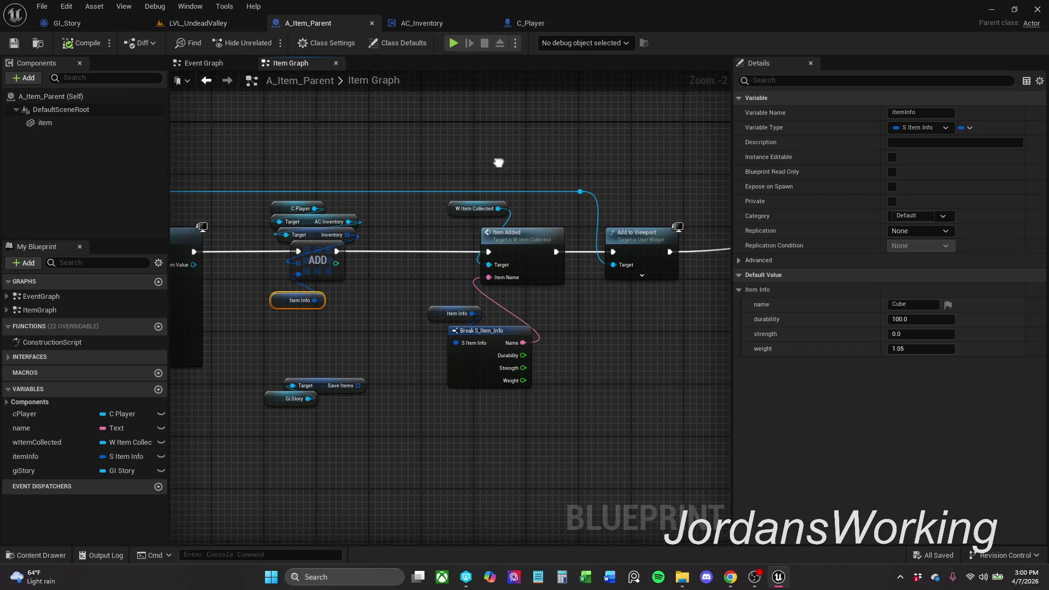
{"action": "mouse_move", "coordinate": [326, 140]}
{"action": "left_mouse_down"}
{"action": "mouse_move", "coordinate": [611, 388]}
{"action": "mouse_move", "coordinate": [578, 377]}
{"action": "mouse_move", "coordinate": [347, 403]}
{"action": "mouse_move", "coordinate": [643, 378]}
{"action": "left_mouse_up"}
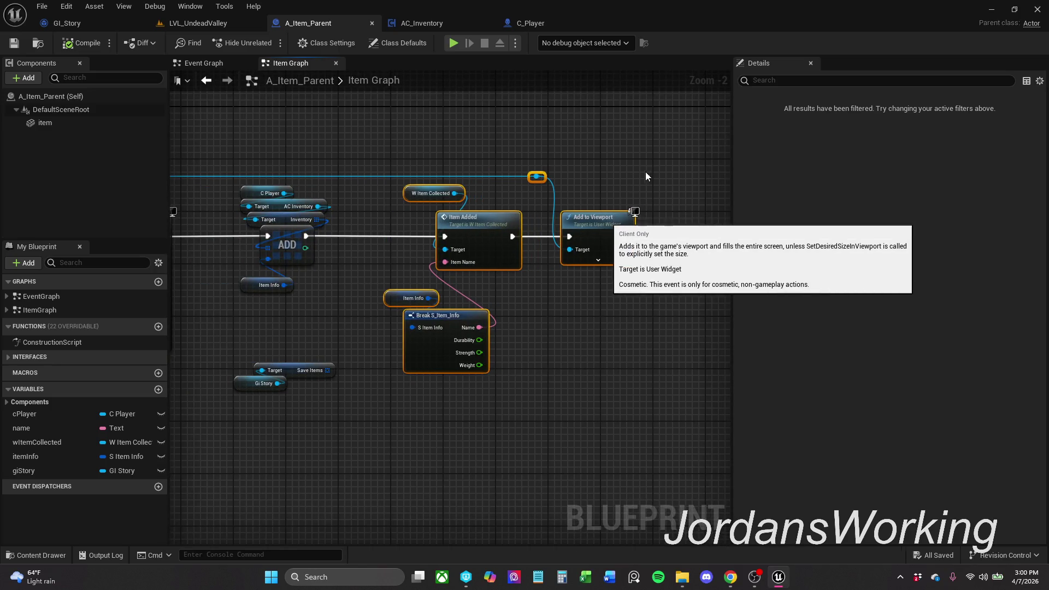
{"action": "left_click_drag", "start_coordinate": [649, 177], "coordinate": [423, 159]}
{"action": "left_click_drag", "start_coordinate": [710, 215], "coordinate": [546, 215]}
- Delete the Save Items and GI Story nodes, then compile and save A_Item_Parent
{"action": "mouse_move", "coordinate": [473, 349]}
{"action": "left_mouse_down"}
{"action": "mouse_move", "coordinate": [484, 286]}
{"action": "mouse_move", "coordinate": [352, 347]}
{"action": "left_mouse_up"}
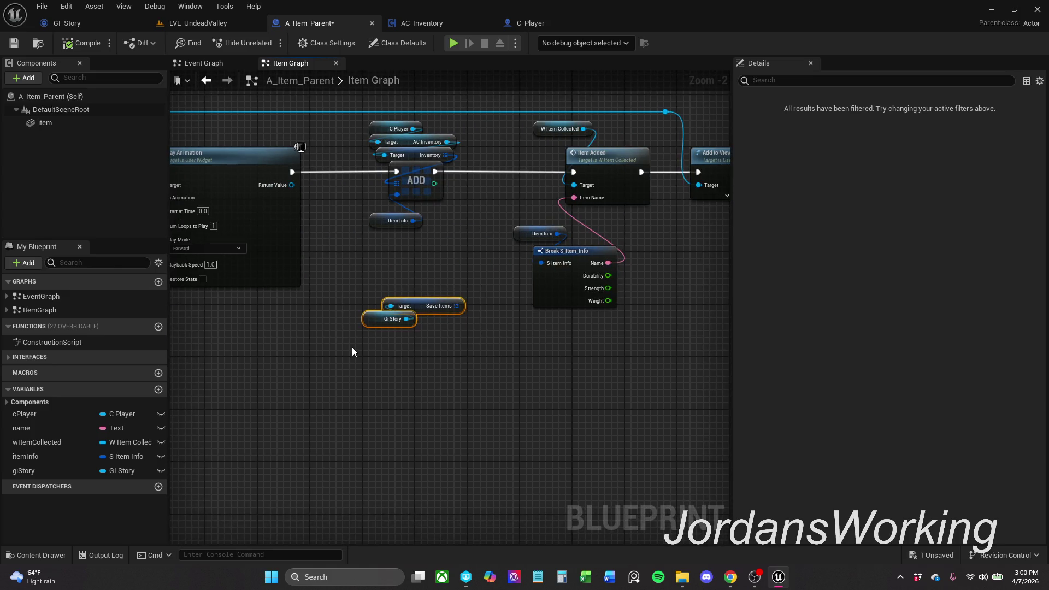
{"action": "key", "text": "Delete"}
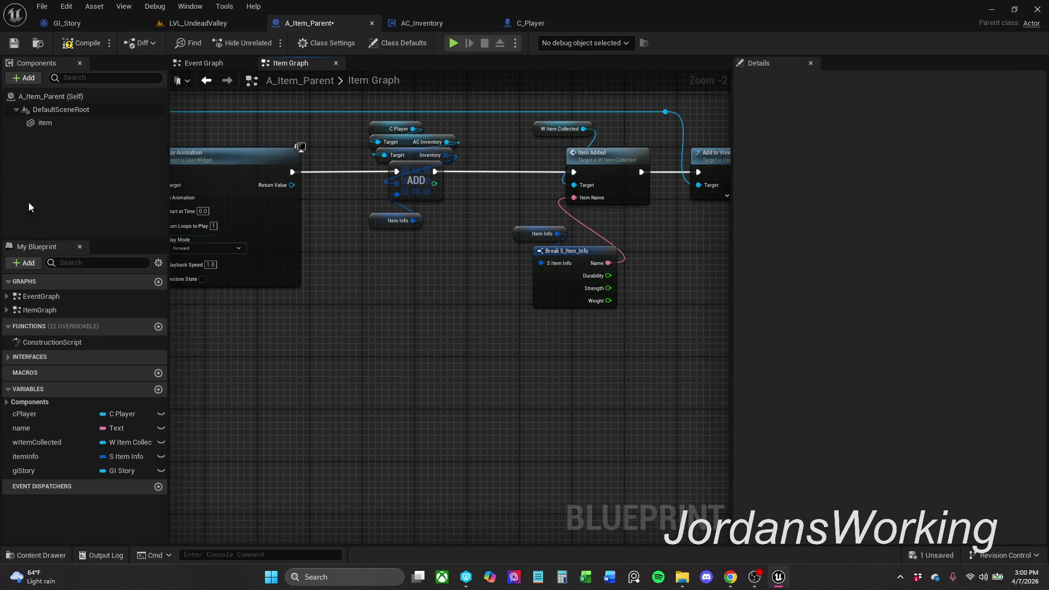
{"action": "left_click", "coordinate": [76, 43]}
{"action": "left_click", "coordinate": [13, 43]}
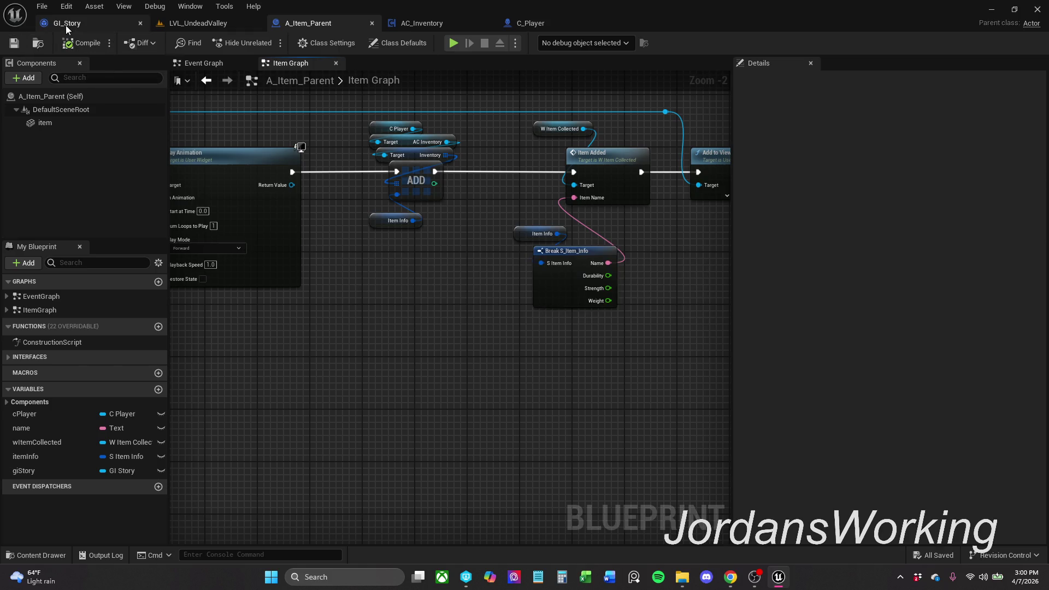
- In GI_Story, straighten the link between Event Save Player Data and SET, and save
{"action": "left_click_drag", "start_coordinate": [65, 28], "coordinate": [218, 15]}
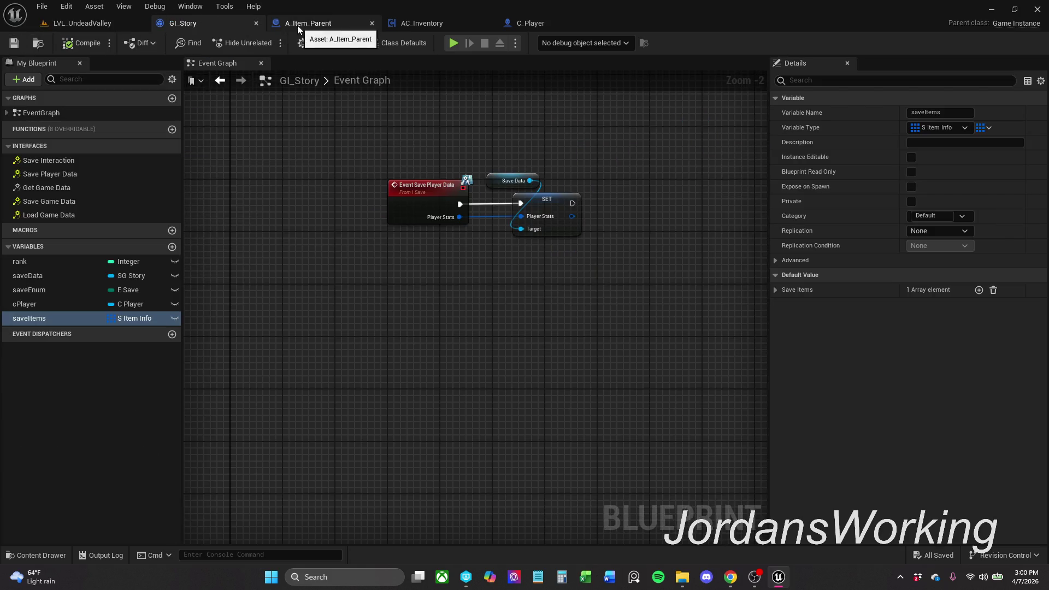
{"action": "left_click_drag", "start_coordinate": [431, 247], "coordinate": [576, 210]}
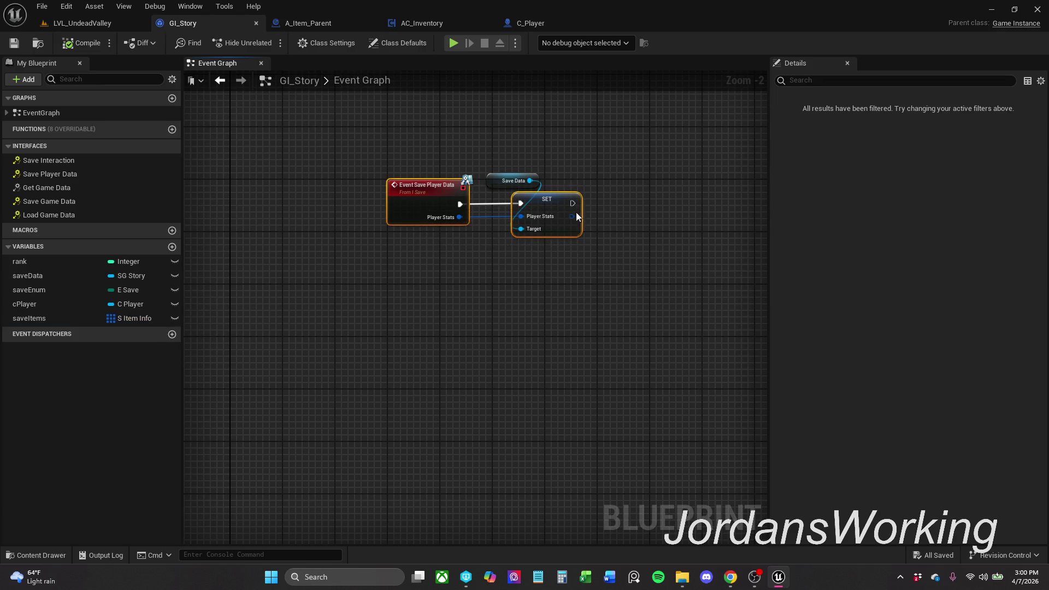
{"action": "key", "text": "q"}
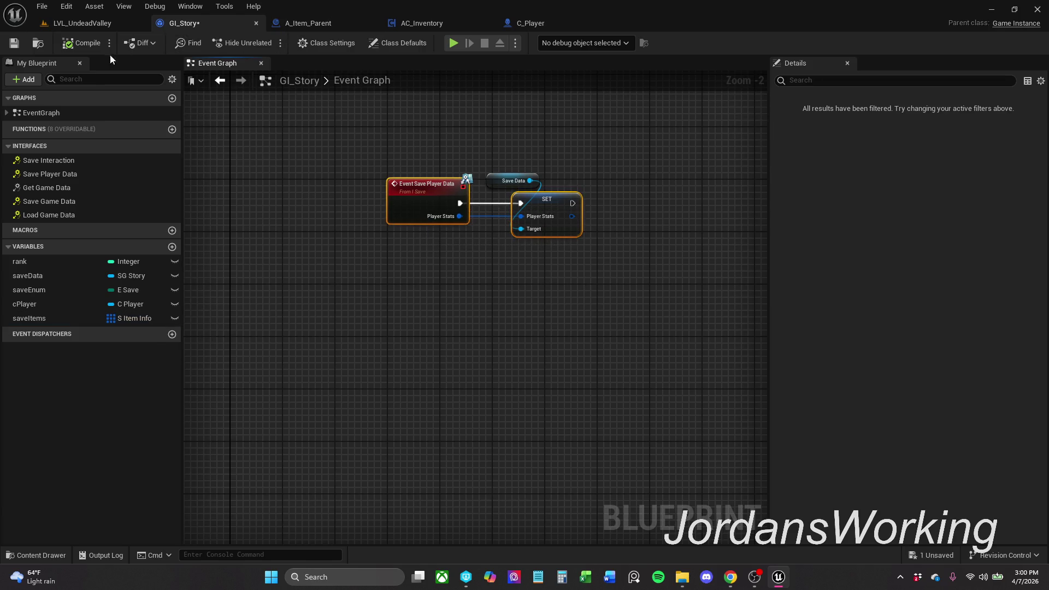
{"action": "left_click", "coordinate": [20, 45]}
{"action": "scroll", "coordinate": [514, 274], "scroll_direction": "up", "scroll_amount": 1}
{"action": "left_click_drag", "start_coordinate": [511, 247], "coordinate": [473, 329]}
{"action": "left_click", "coordinate": [474, 330]}
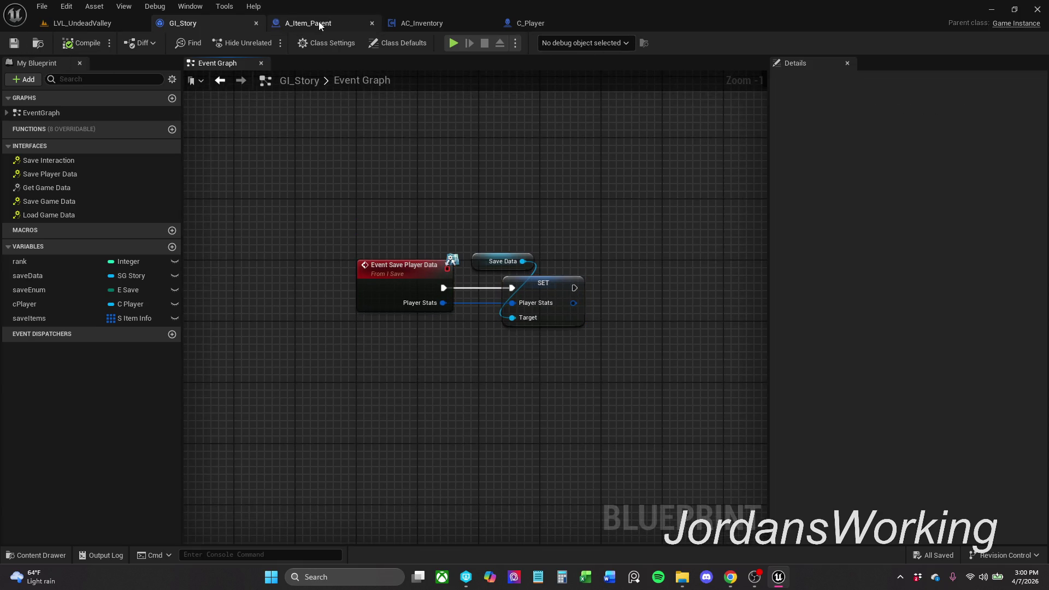
- Select the A_CP cube in LVL_UndeadValley and open its blueprint with Ctrl+E
{"action": "left_click", "coordinate": [51, 22]}
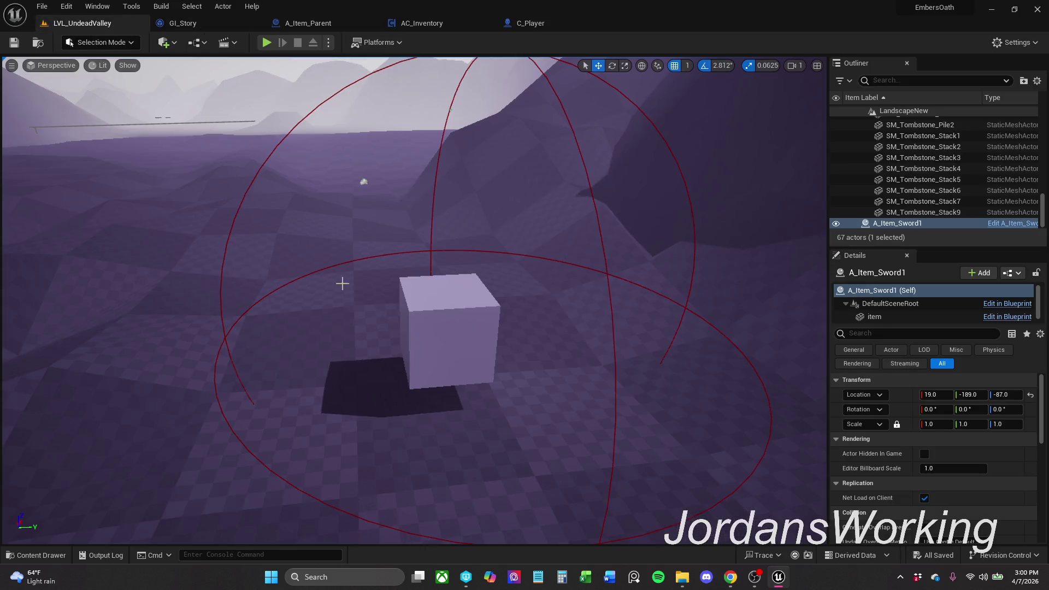
{"action": "left_click", "coordinate": [506, 310]}
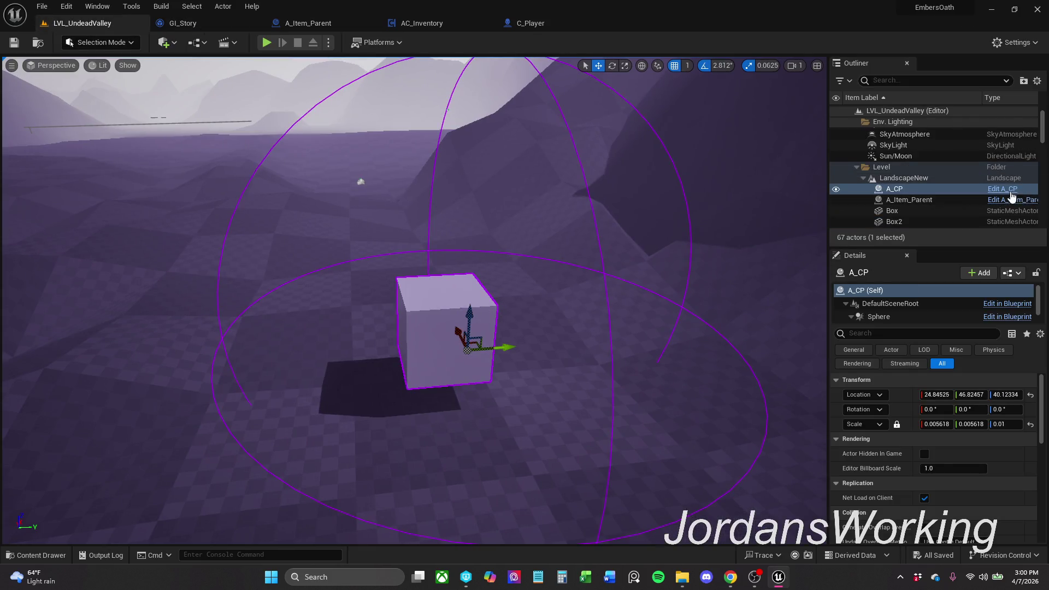
{"action": "key", "text": "ctrl+e"}
{"action": "left_click", "coordinate": [204, 24]}
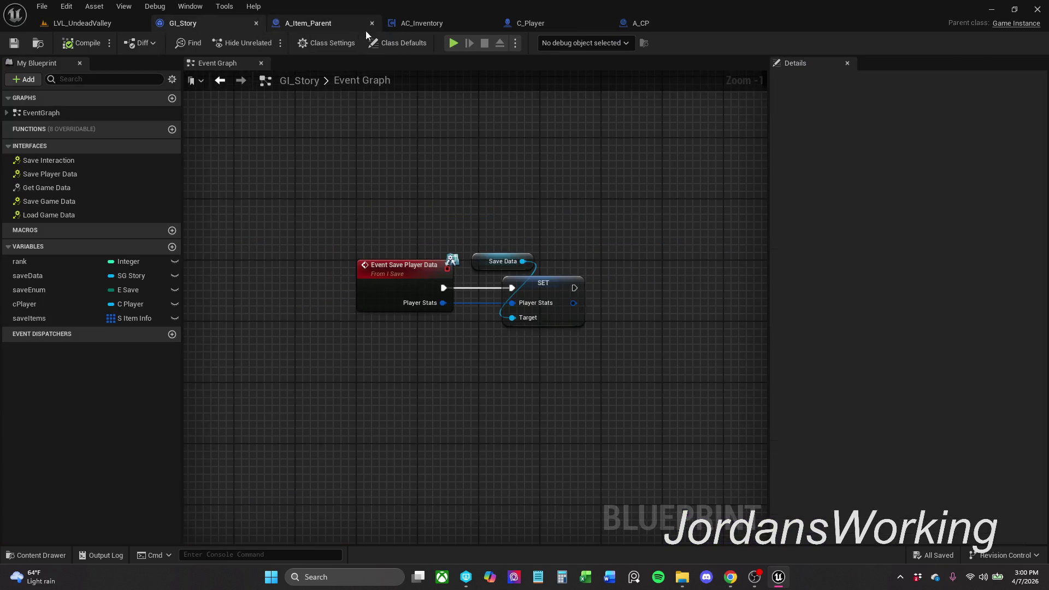
- In A_CP's Event Graph, pan and zoom out to show Event Save Interaction through Save Game Data
{"action": "left_click", "coordinate": [649, 24]}
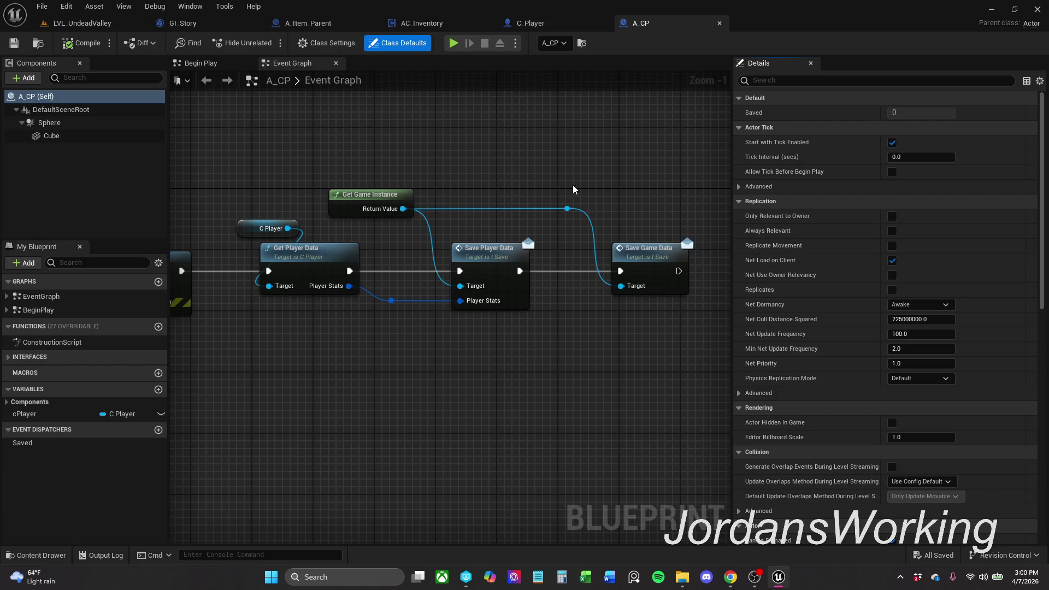
{"action": "left_click_drag", "start_coordinate": [560, 196], "coordinate": [603, 199]}
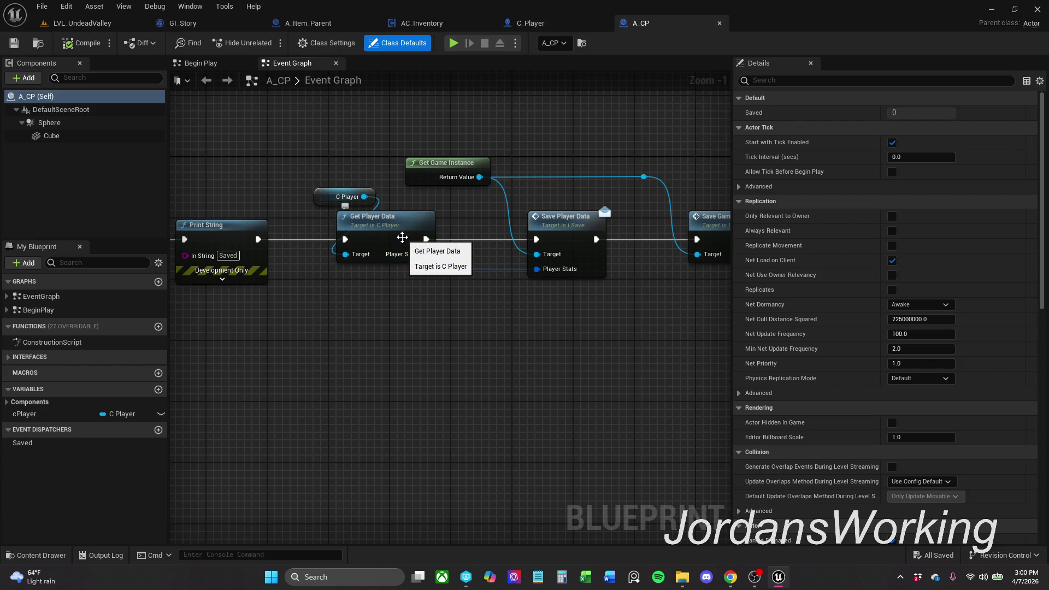
{"action": "scroll", "coordinate": [402, 237], "scroll_direction": "down", "scroll_amount": 1}
{"action": "mouse_move", "coordinate": [438, 230]}
{"action": "left_mouse_down"}
{"action": "mouse_move", "coordinate": [475, 237]}
{"action": "mouse_move", "coordinate": [584, 224]}
{"action": "mouse_move", "coordinate": [512, 221]}
{"action": "mouse_move", "coordinate": [453, 278]}
{"action": "mouse_move", "coordinate": [610, 219]}
{"action": "left_mouse_up"}
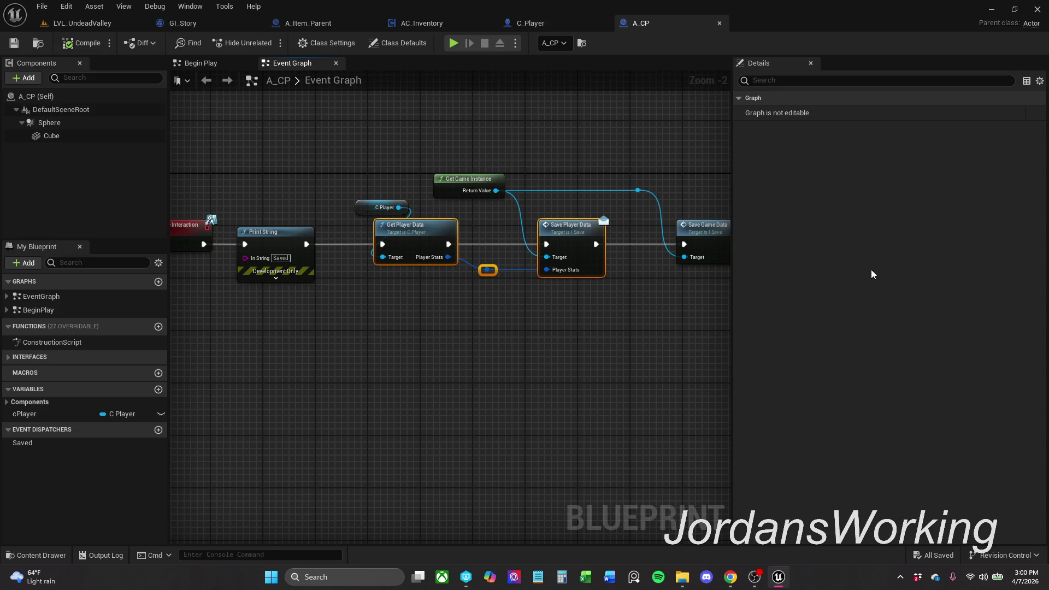
{"action": "left_click_drag", "start_coordinate": [527, 320], "coordinate": [567, 326]}
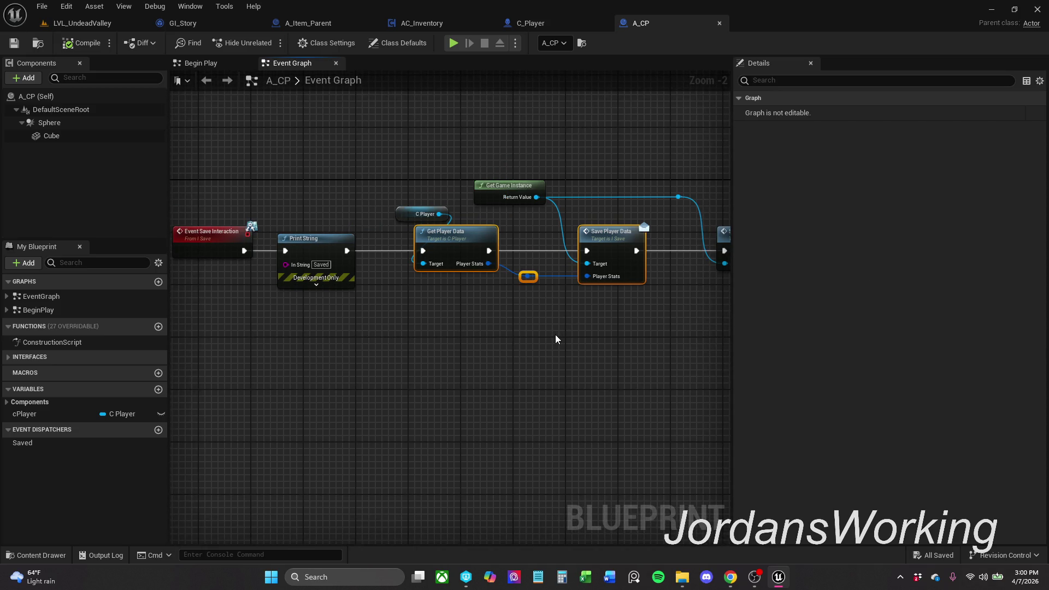
- Wrap the selected save nodes in a comment and enlarge it to include Get Game Instance
{"action": "key", "text": "c"}
{"action": "type", "text": "Create the save invento"}
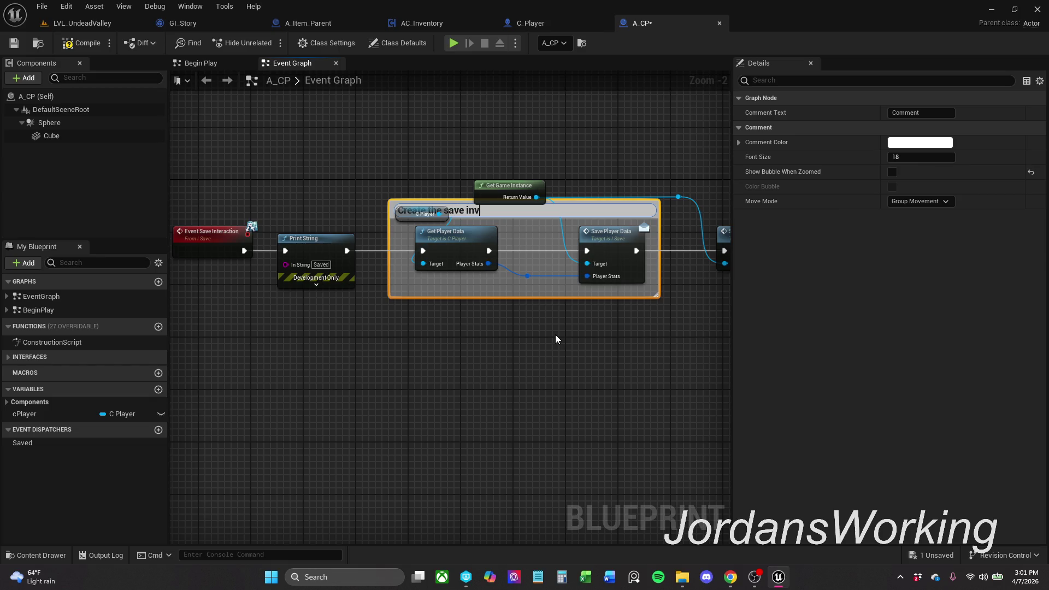
{"action": "type", "text": "ry"}
{"action": "type", "text": "like th"}
{"action": "type", "text": "is"}
{"action": "key", "text": "Return"}
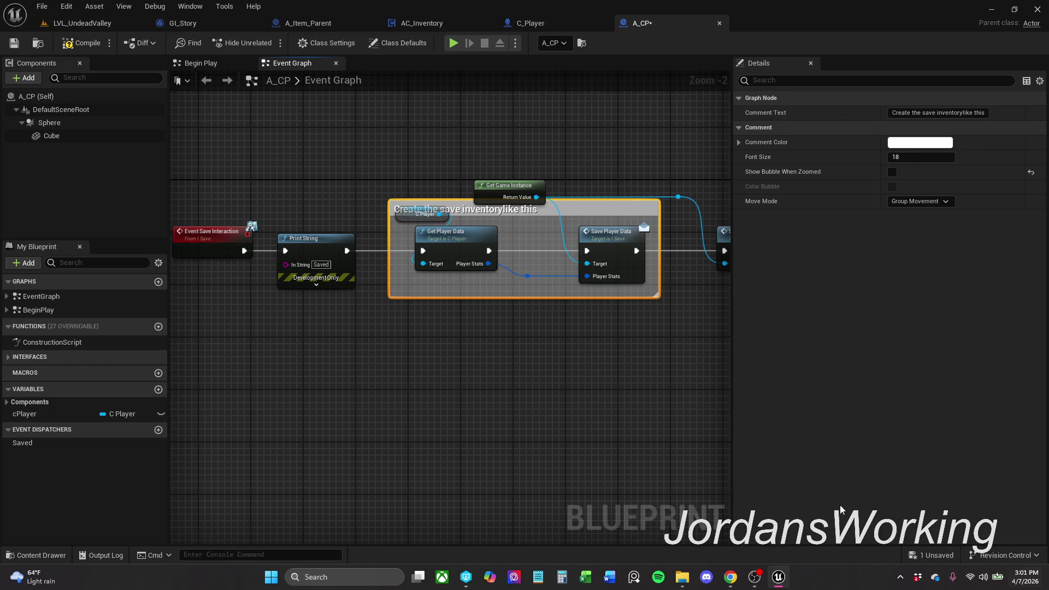
{"action": "left_click", "coordinate": [641, 175]}
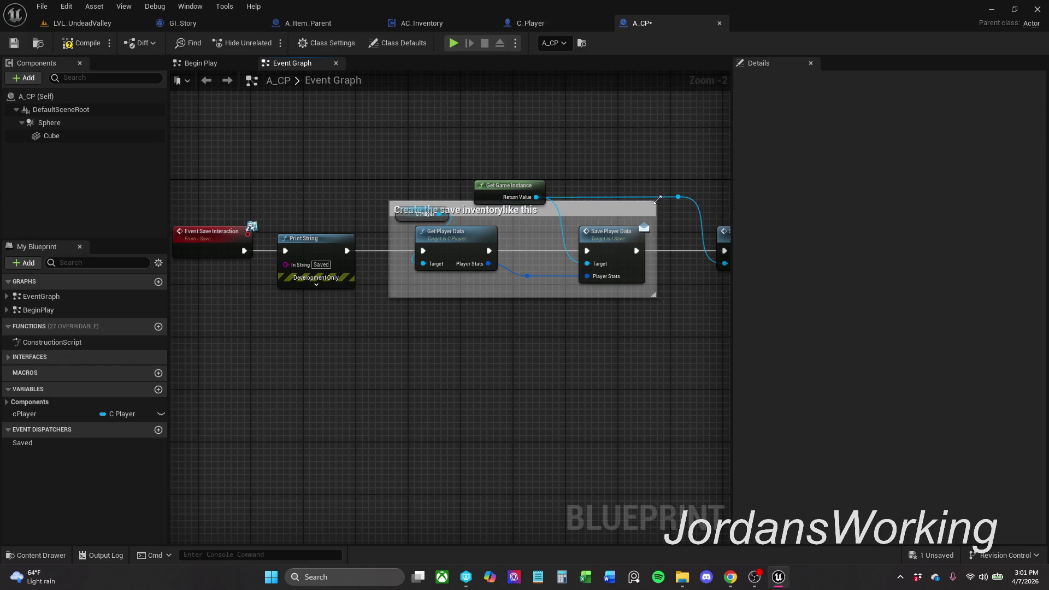
{"action": "left_click_drag", "start_coordinate": [664, 204], "coordinate": [680, 130]}
- Correct the comment title to read 'Save the inventory like this'
{"action": "left_click", "coordinate": [514, 149]}
{"action": "double_click", "coordinate": [513, 149]}
{"action": "left_click", "coordinate": [508, 146]}
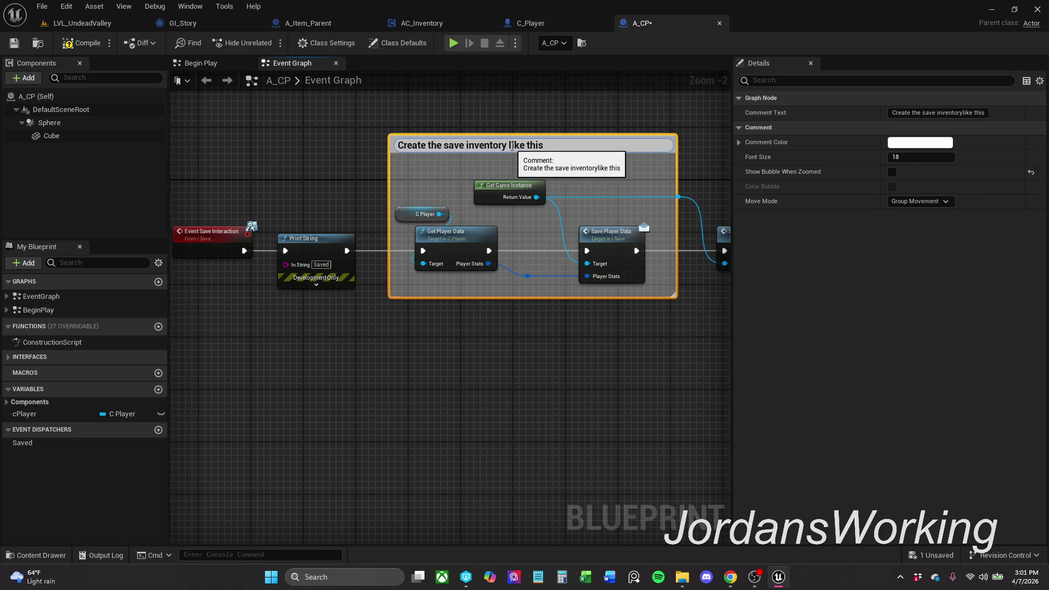
{"action": "double_click", "coordinate": [451, 146]}
{"action": "key", "text": "BackSpace"}
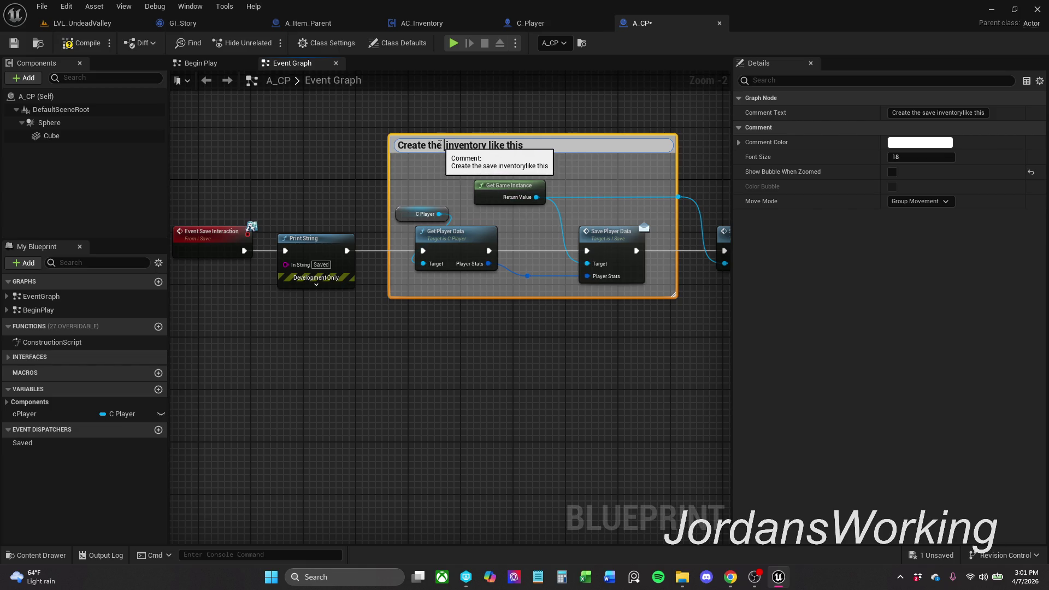
{"action": "left_click_drag", "start_coordinate": [427, 146], "coordinate": [330, 146]}
{"action": "type", "text": "save"}
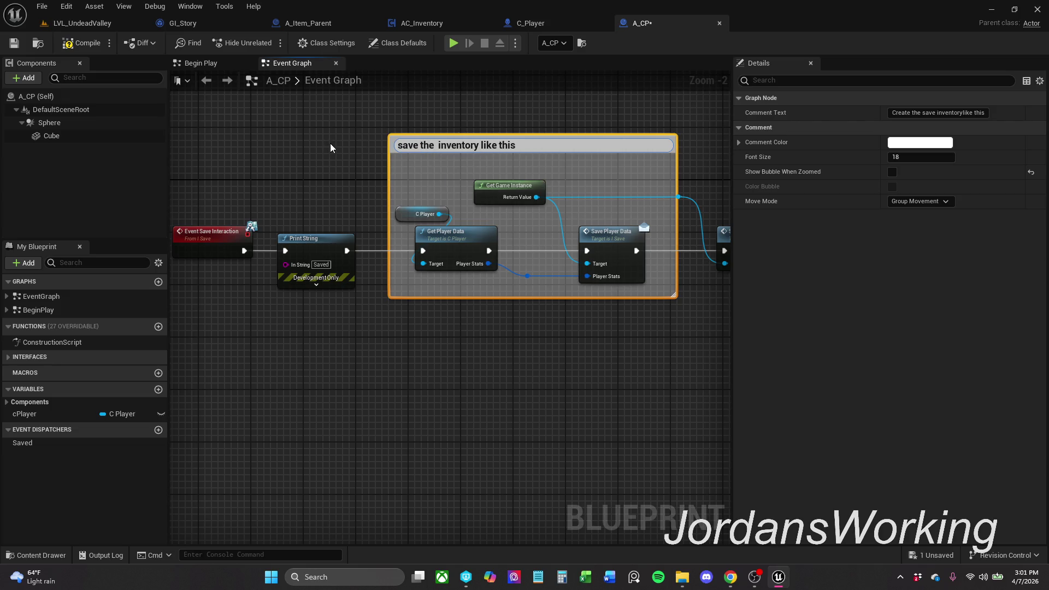
{"action": "key", "text": "Delete"}
{"action": "type", "text": "S"}
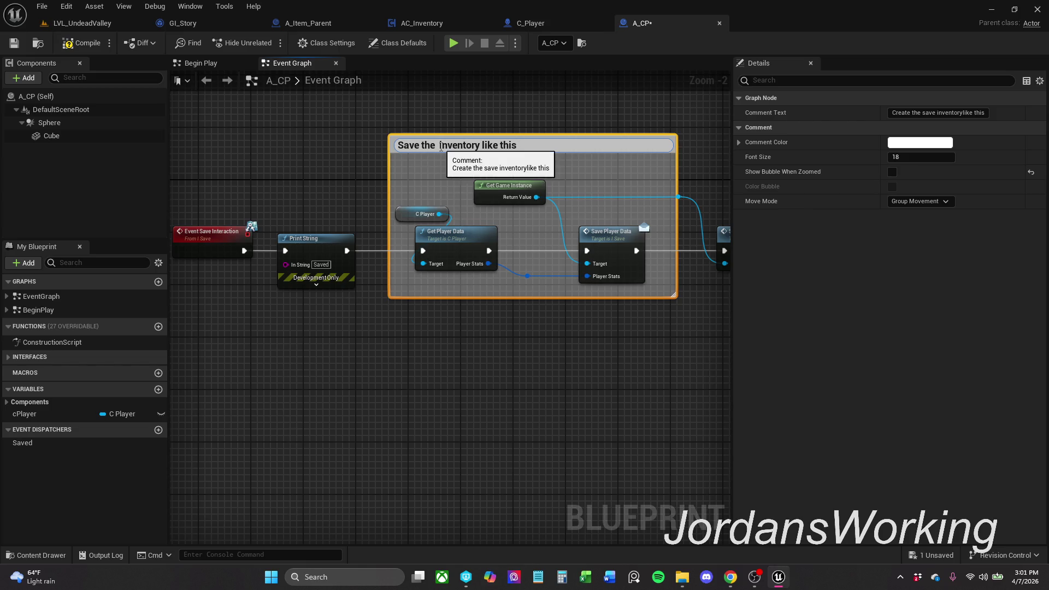
{"action": "key", "text": "ctrl+Right"}
{"action": "key", "text": "ctrl+Right"}
{"action": "key", "text": "BackSpace"}
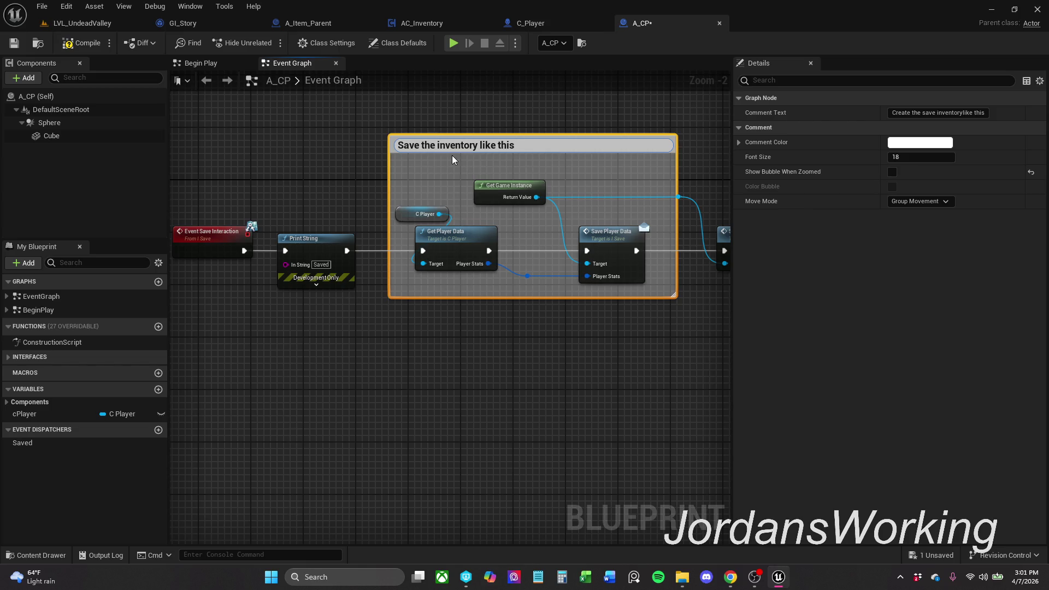
{"action": "key", "text": "Return"}
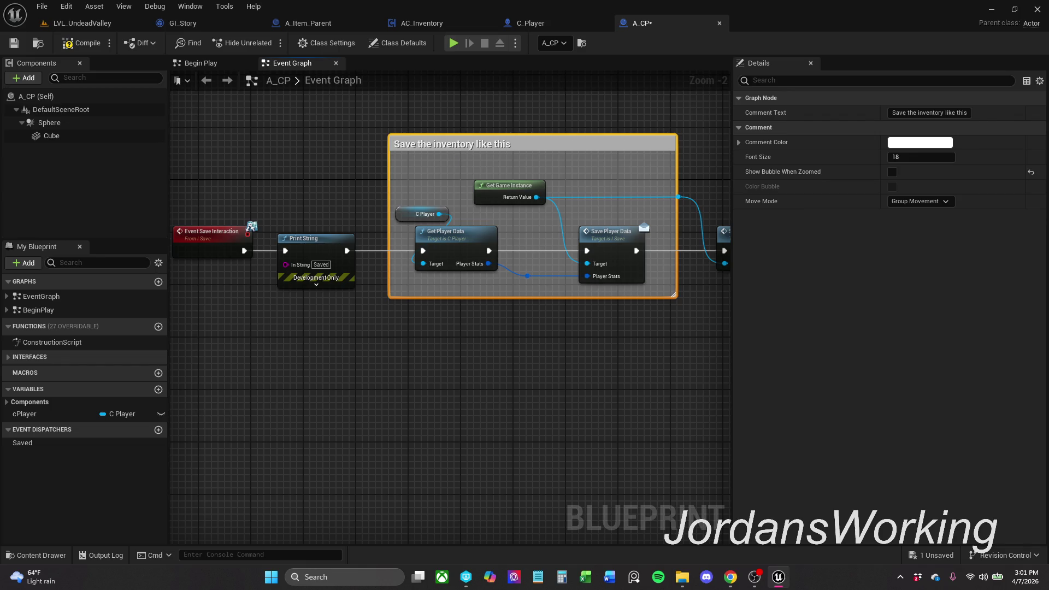
- Save the A_CP blueprint and deselect the comment
{"action": "left_click", "coordinate": [14, 43]}
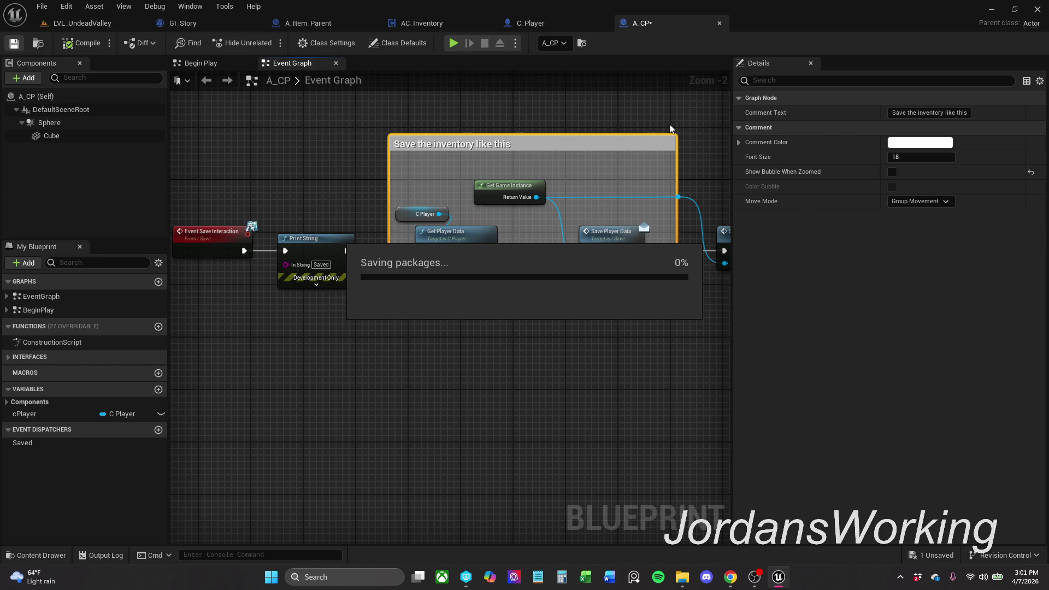
{"action": "left_click", "coordinate": [640, 129]}
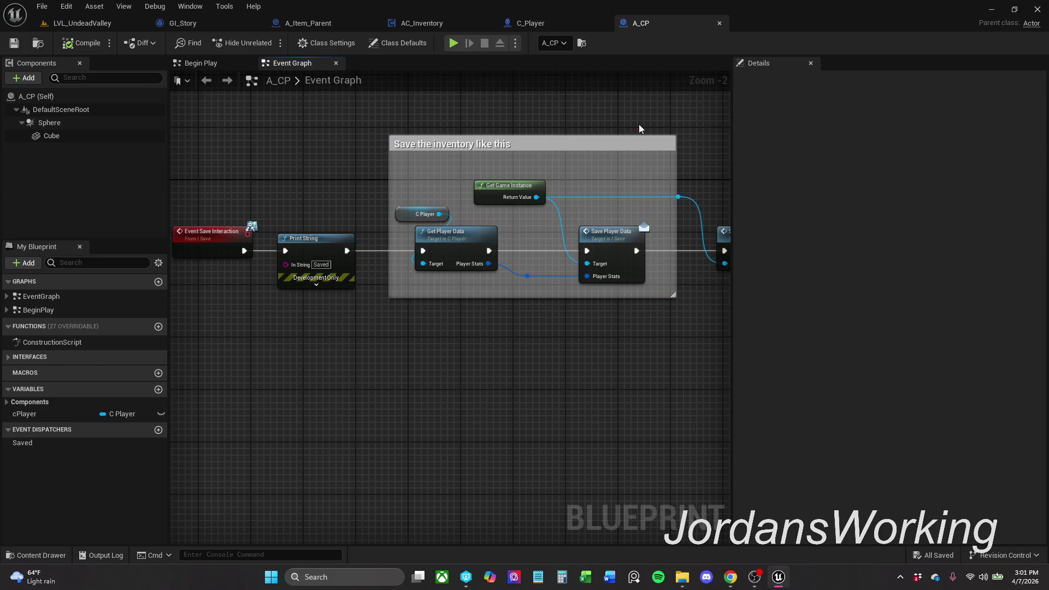
{"action": "left_click_drag", "start_coordinate": [639, 129], "coordinate": [629, 146]}
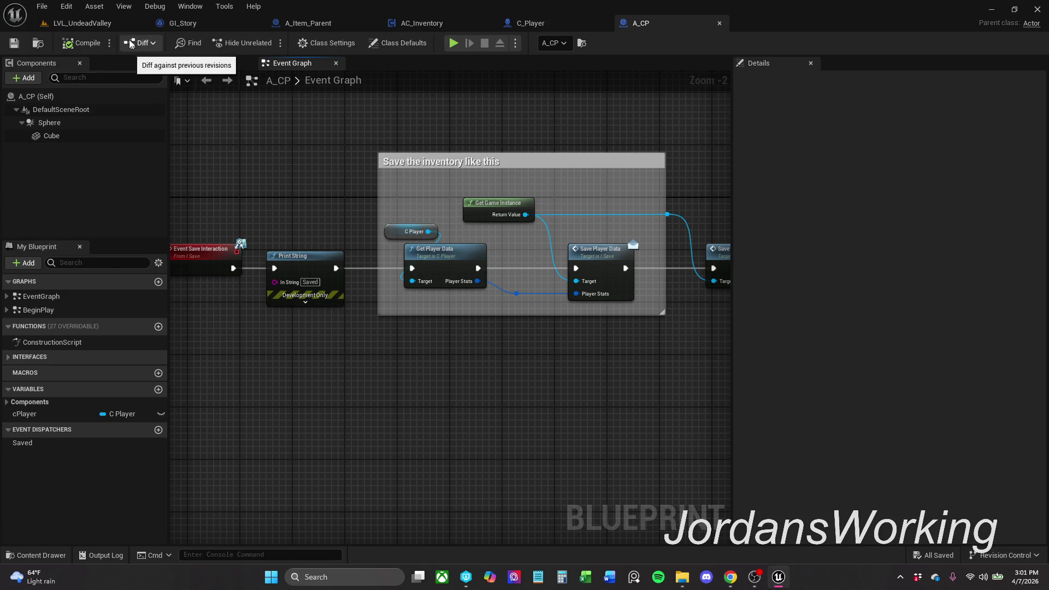
- Switch to LVL_UndeadValley and run three short play sessions, walking into the save cube
{"action": "left_click", "coordinate": [86, 25]}
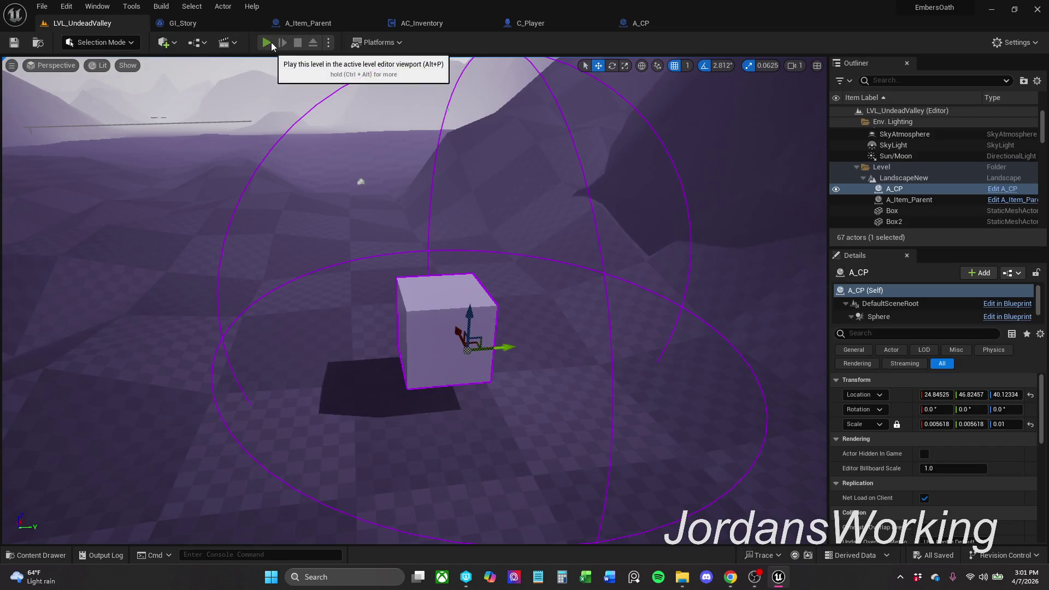
{"action": "left_click", "coordinate": [267, 43]}
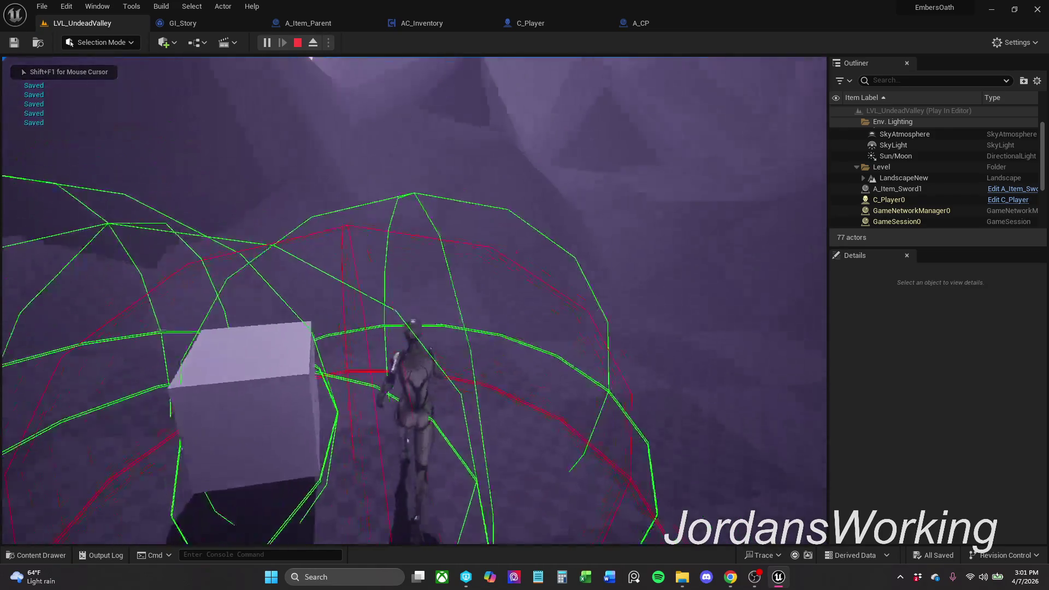
{"action": "key", "text": "Escape"}
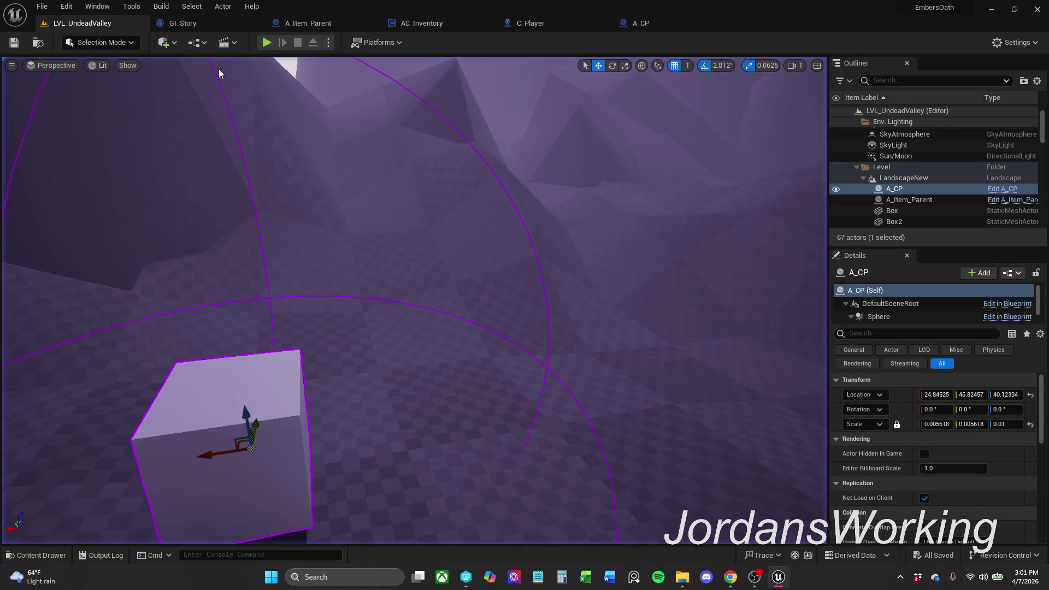
{"action": "key", "text": "alt+p"}
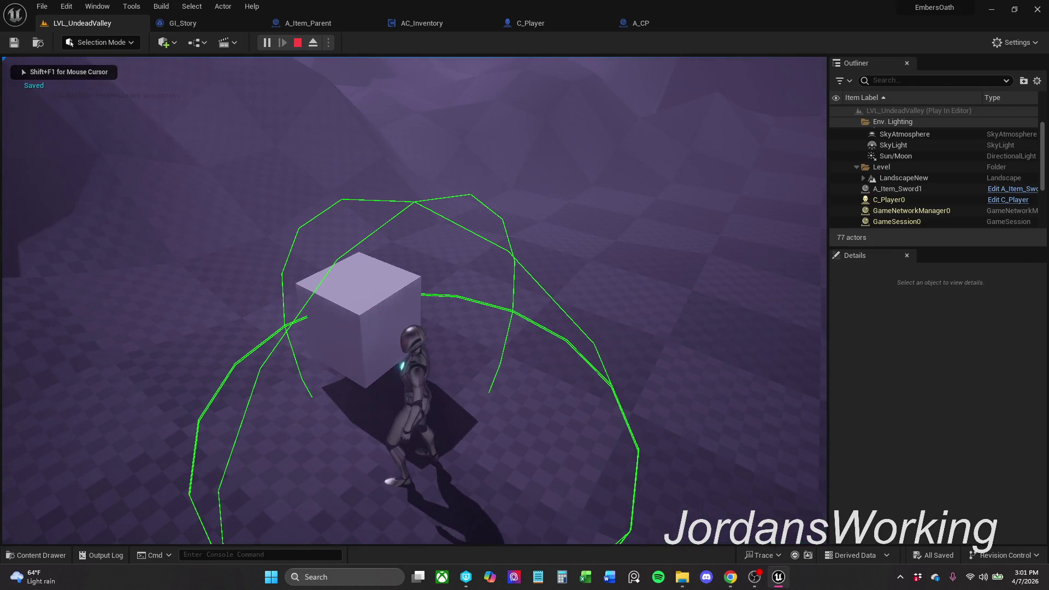
{"action": "key", "text": "Escape"}
{"action": "left_click", "coordinate": [264, 43]}
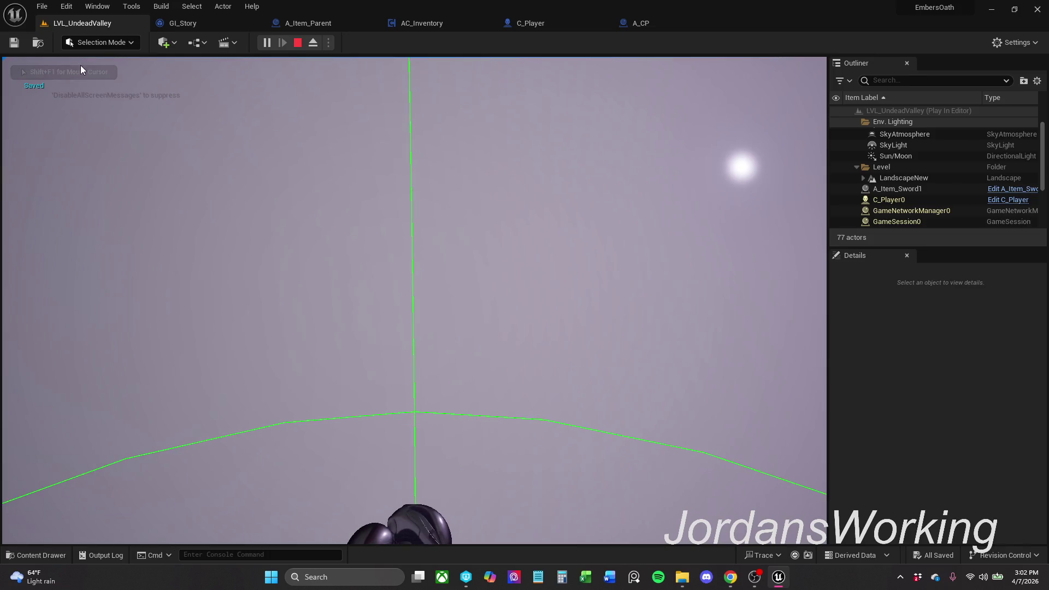
{"action": "key", "text": "Escape"}
- Frame the A_CP cube, play once more, then fly the camera out toward the sky gap and items
{"action": "key", "text": "f"}
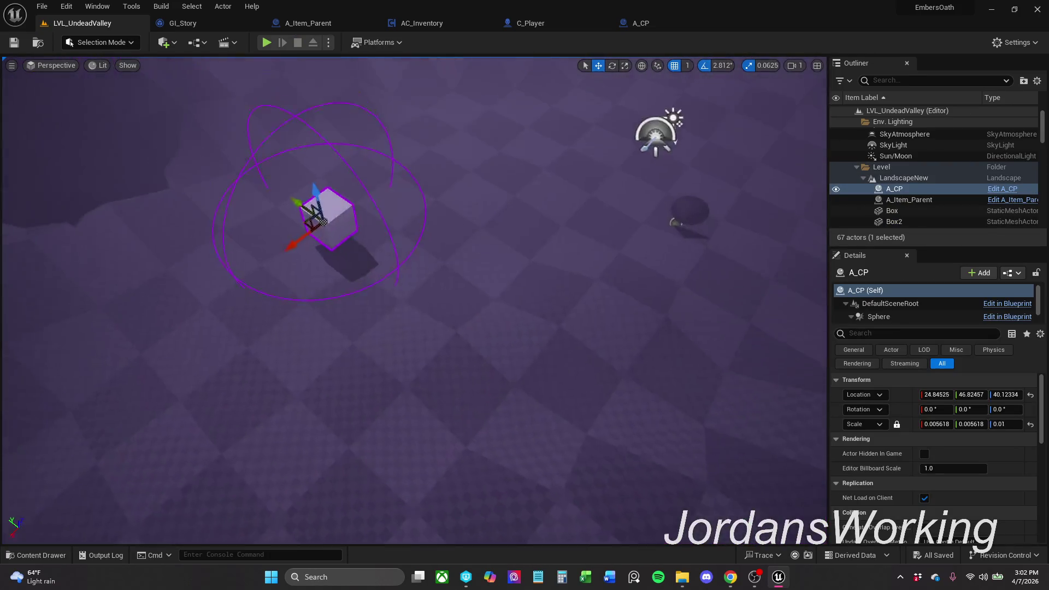
{"action": "left_click", "coordinate": [267, 43]}
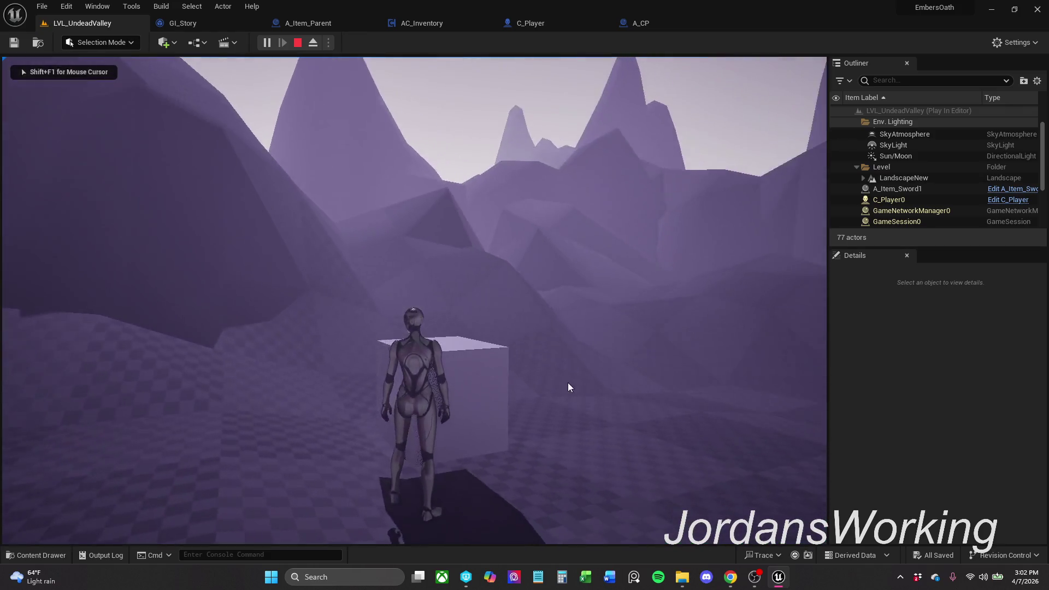
{"action": "key", "text": "Escape"}
{"action": "mouse_move", "coordinate": [620, 178]}
{"action": "left_mouse_down"}
{"action": "mouse_move", "coordinate": [525, 197]}
{"action": "mouse_move", "coordinate": [481, 219]}
{"action": "left_mouse_up"}
{"action": "left_click_drag", "start_coordinate": [678, 213], "coordinate": [650, 213]}
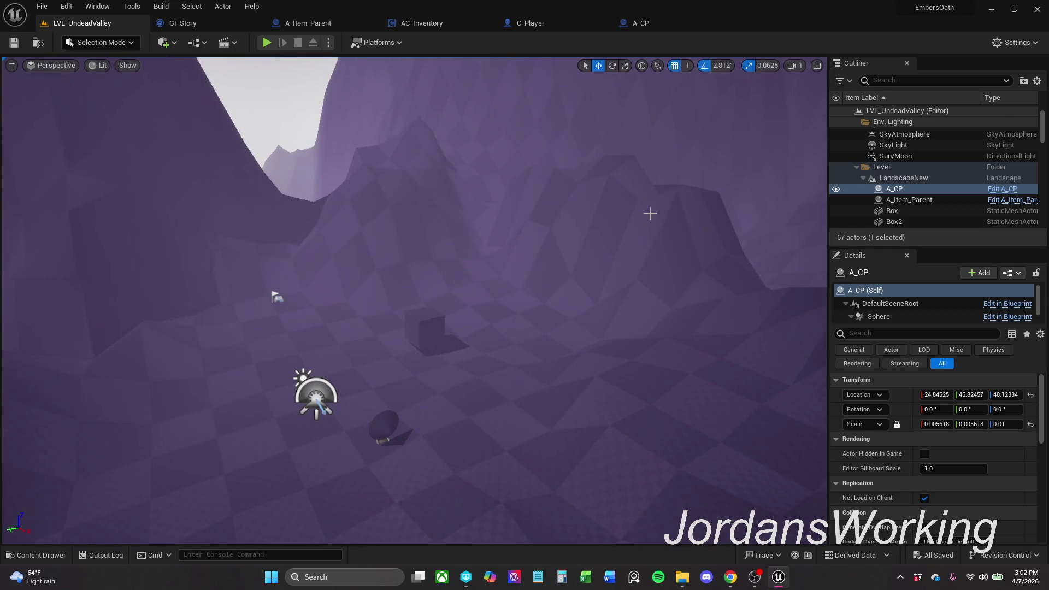
- Scale A_Item_Sword1 to X 2.375, move it to -160, -189, 58, save the level, and play
{"action": "left_click", "coordinate": [382, 434]}
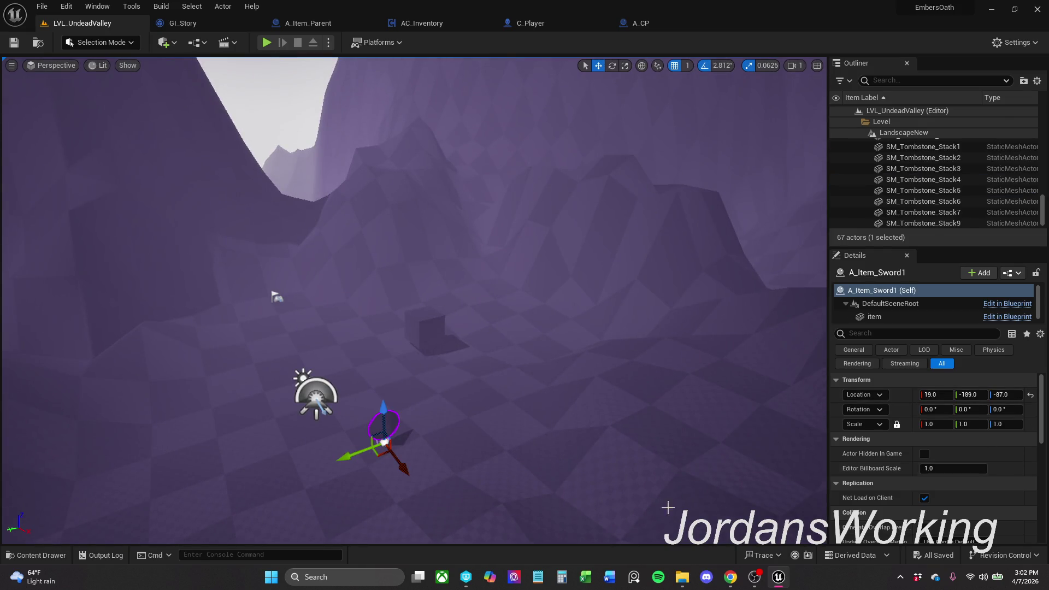
{"action": "key", "text": "f"}
{"action": "key", "text": "r"}
{"action": "left_click_drag", "start_coordinate": [395, 319], "coordinate": [421, 312]}
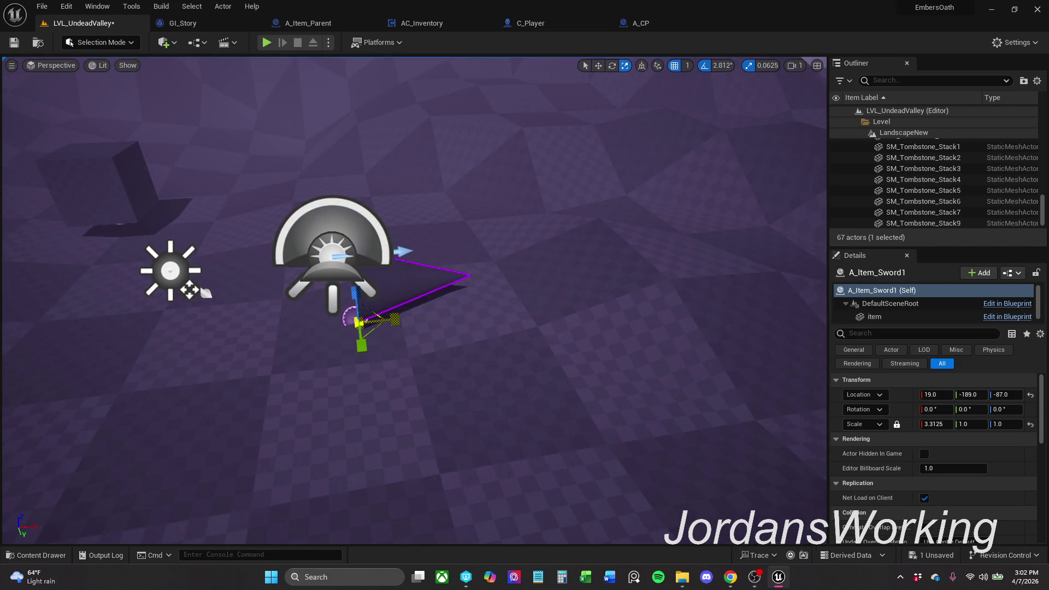
{"action": "key", "text": "w"}
{"action": "mouse_move", "coordinate": [371, 306]}
{"action": "left_mouse_down"}
{"action": "mouse_move", "coordinate": [247, 214]}
{"action": "mouse_move", "coordinate": [215, 227]}
{"action": "left_mouse_up"}
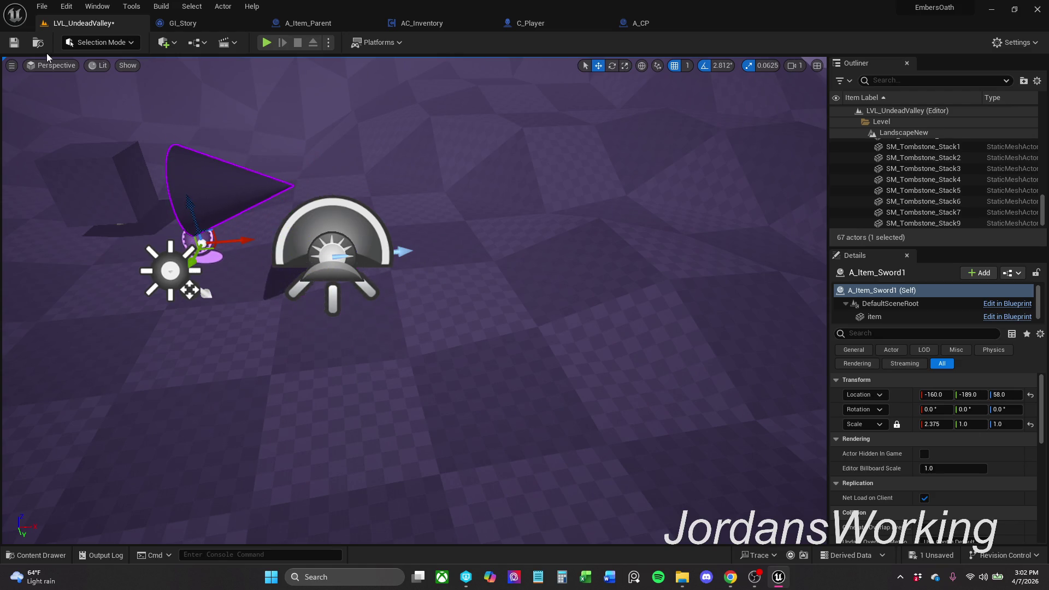
{"action": "left_click", "coordinate": [13, 43]}
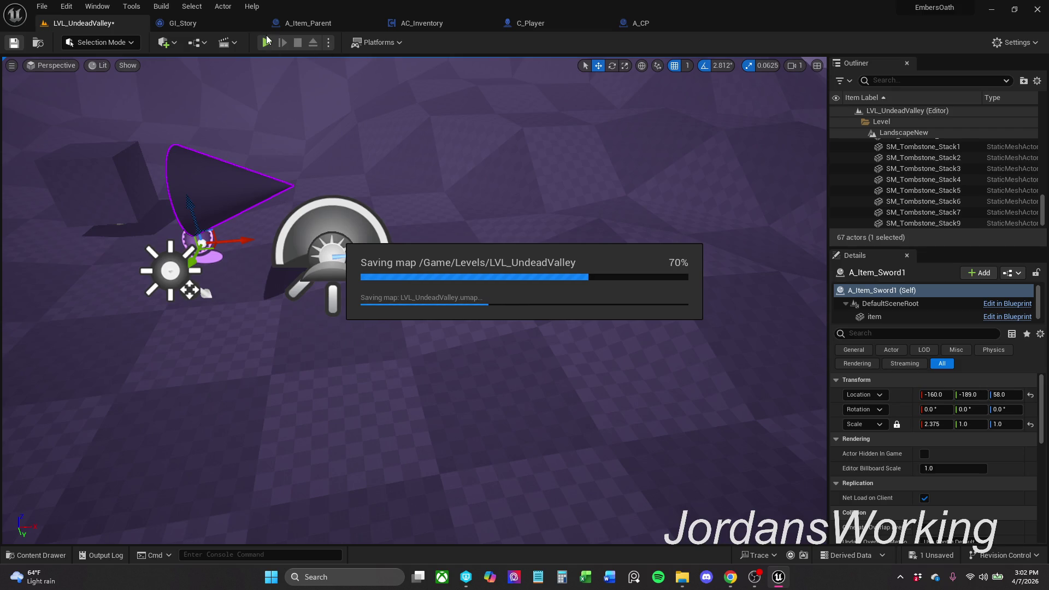
{"action": "left_click", "coordinate": [267, 42]}
- Run the character around the valley to collect the items and step onto the save cube
{"action": "key", "text": "w"}
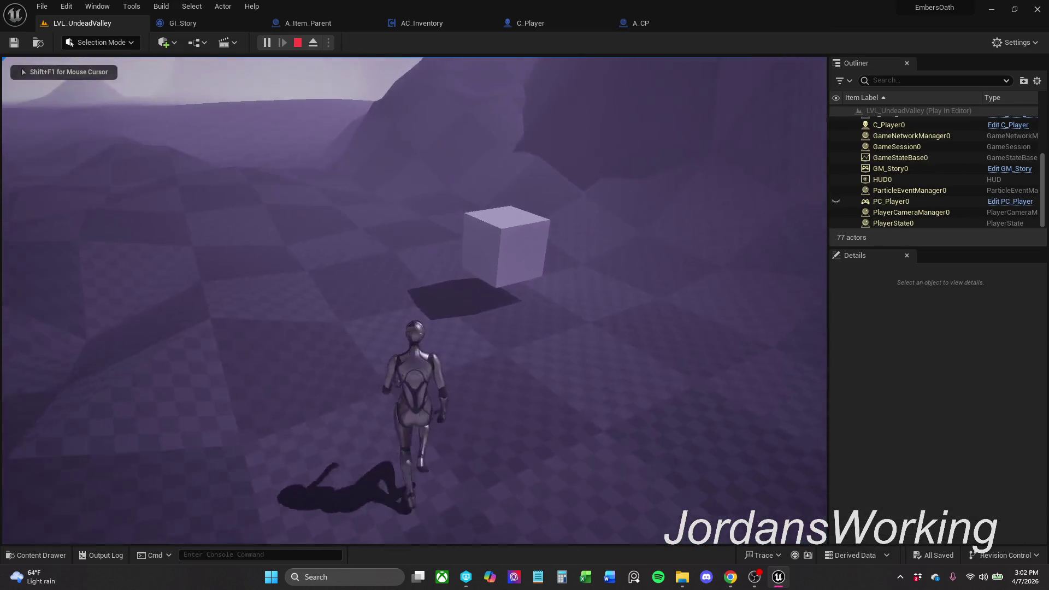
{"action": "key", "text": "w"}
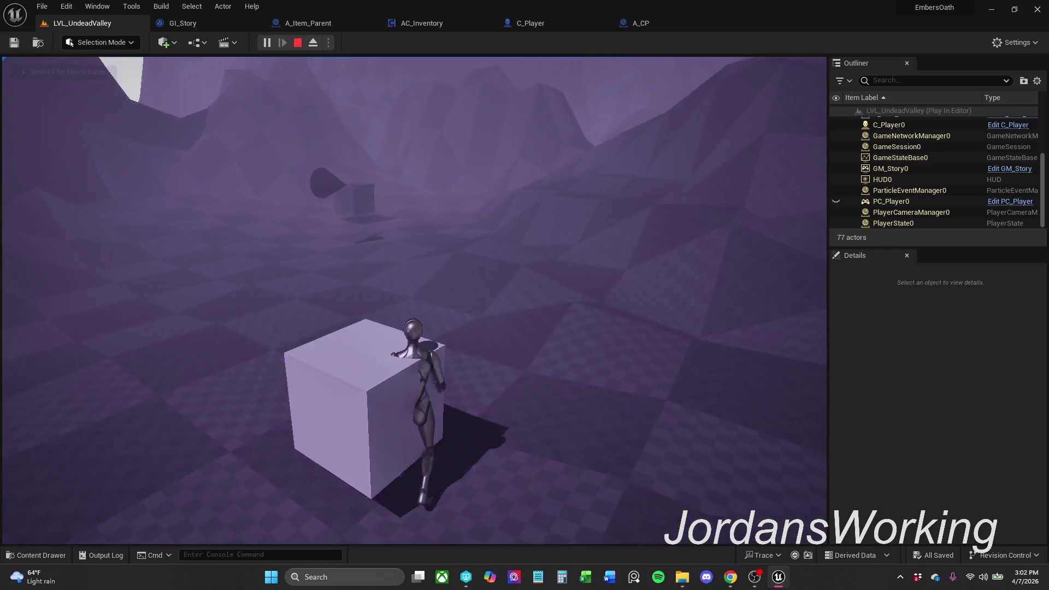
{"action": "key", "text": "w"}
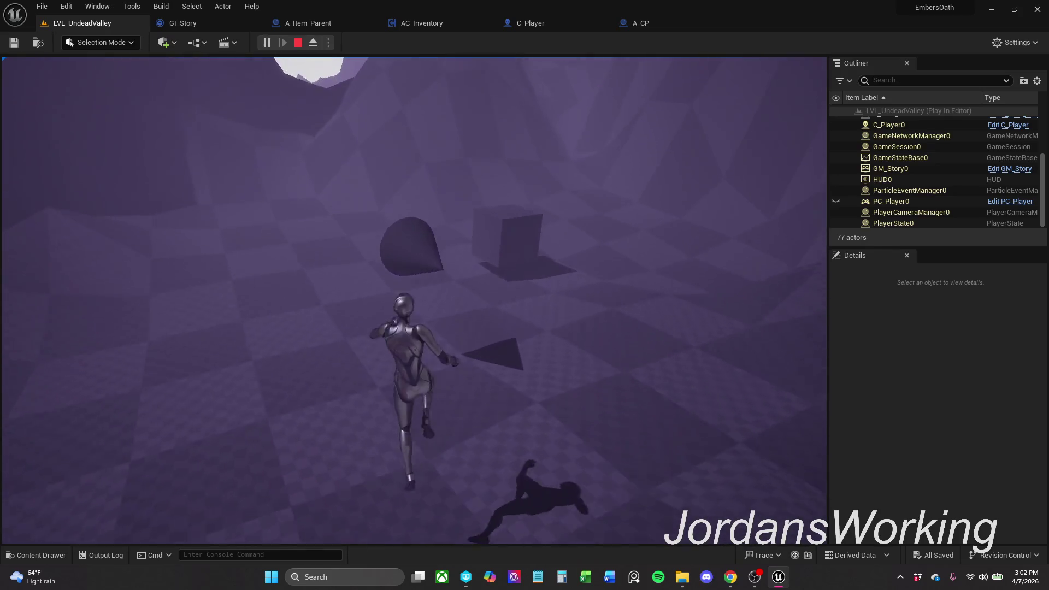
{"action": "key", "text": "w"}
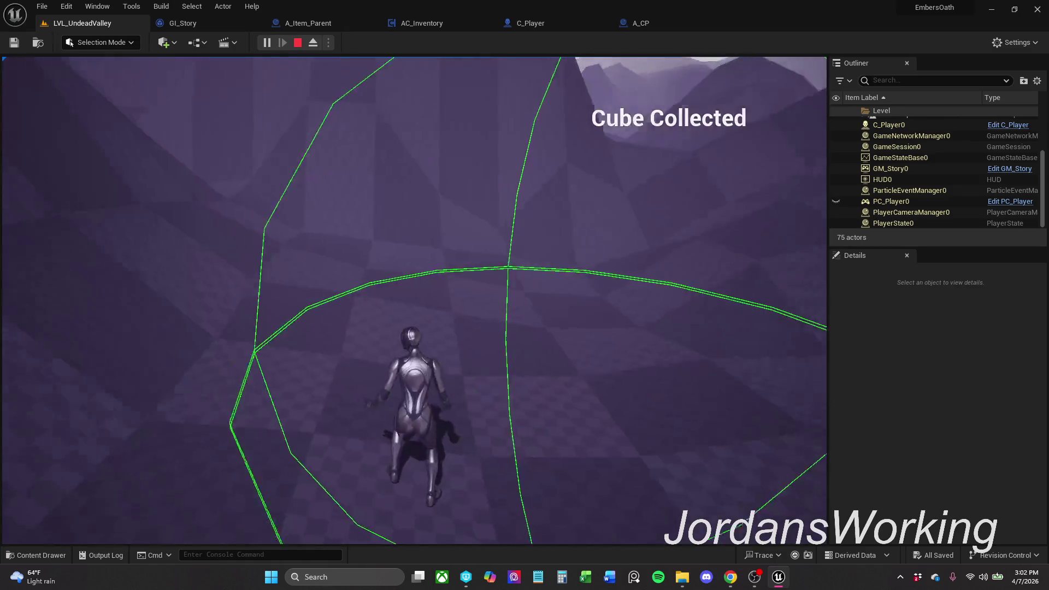
{"action": "key", "text": "w"}
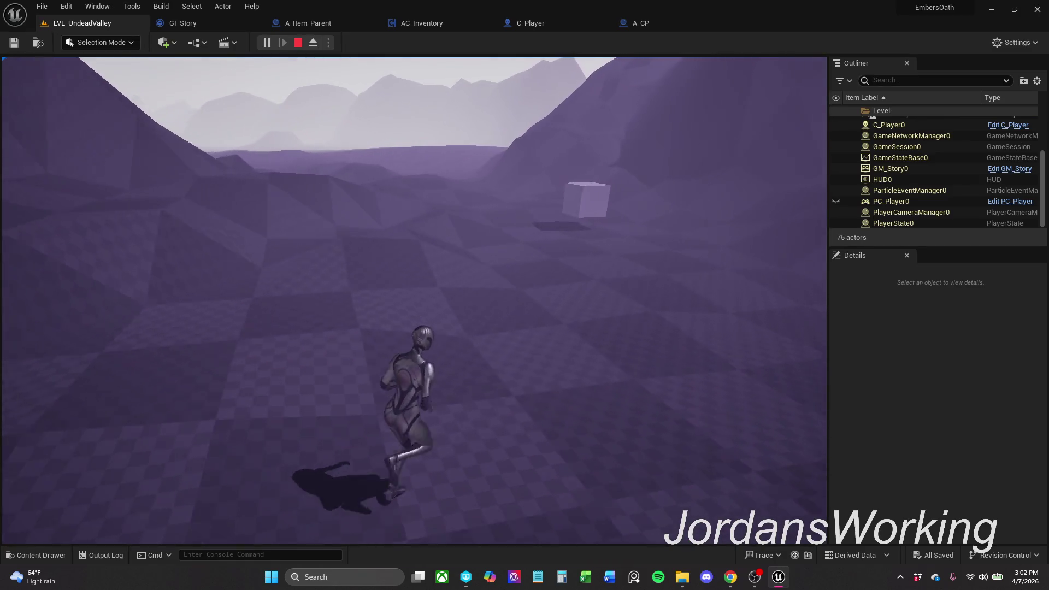
{"action": "key", "text": "w"}
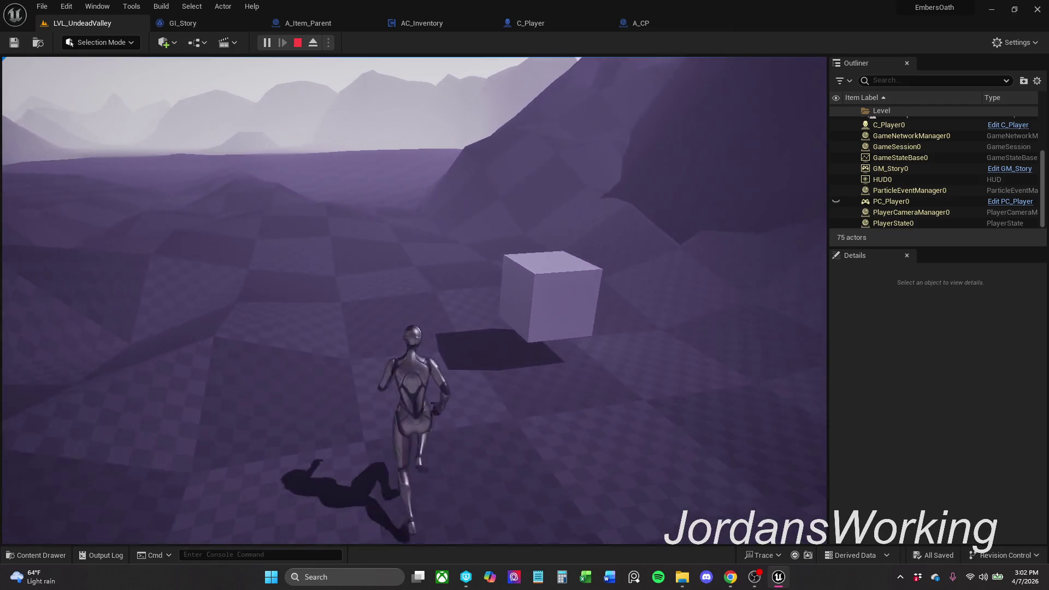
{"action": "key", "text": "w"}
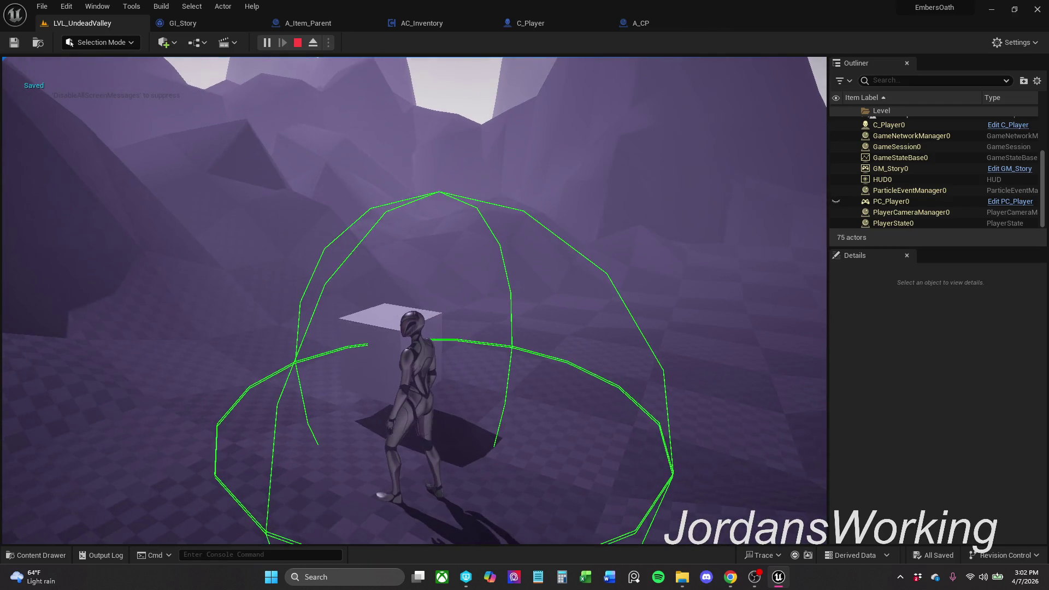
{"action": "key", "text": "w"}
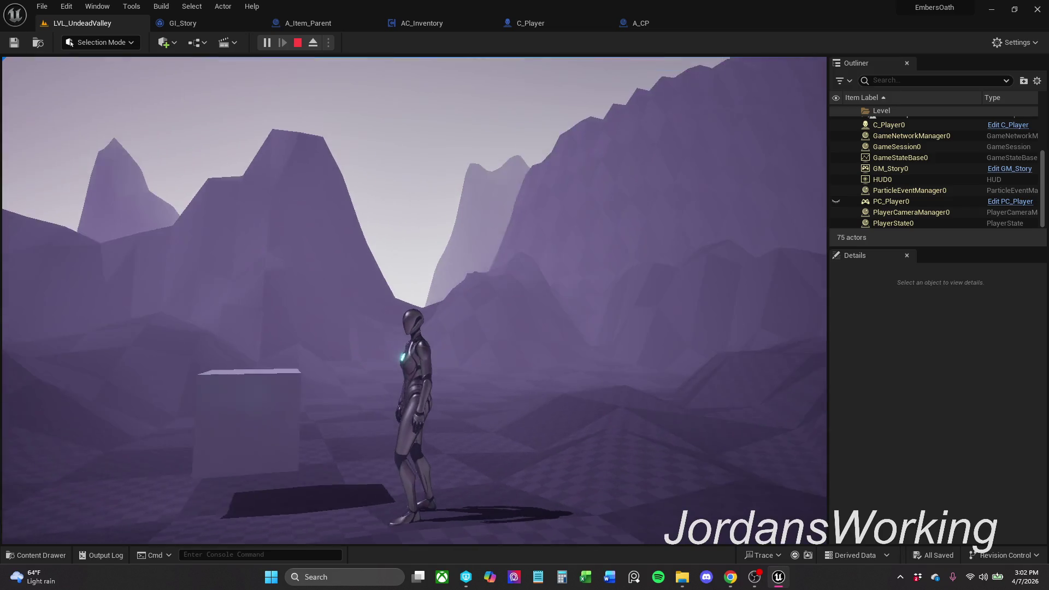
- Print the collected items, stop and briefly replay the session, then bring up the GI_Story graph
{"action": "key", "text": "w"}
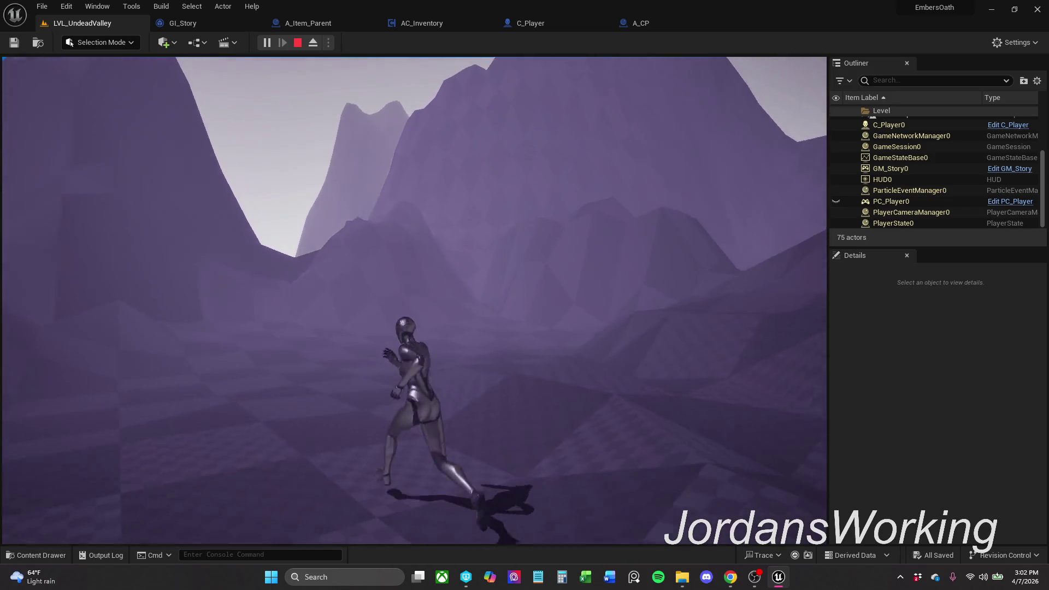
{"action": "key", "text": "s"}
{"action": "key", "text": "i"}
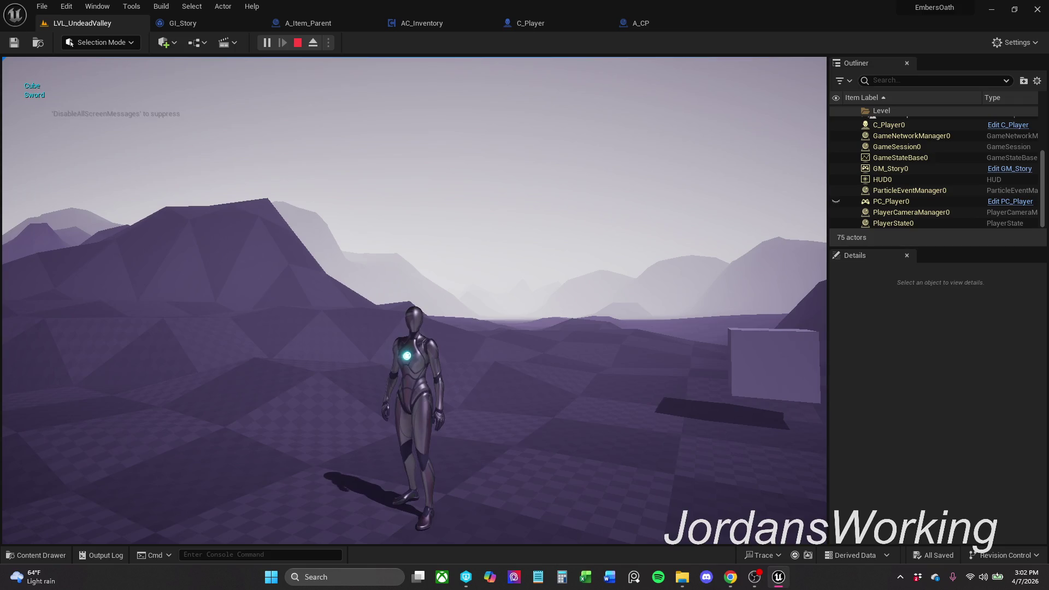
{"action": "key", "text": "a"}
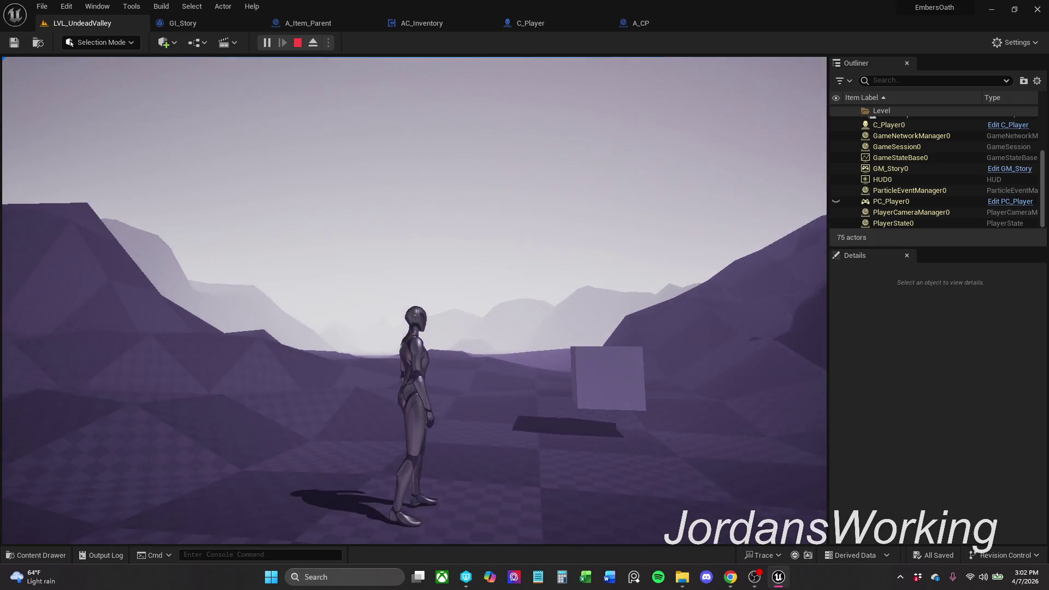
{"action": "key", "text": "Escape"}
{"action": "left_click", "coordinate": [266, 42]}
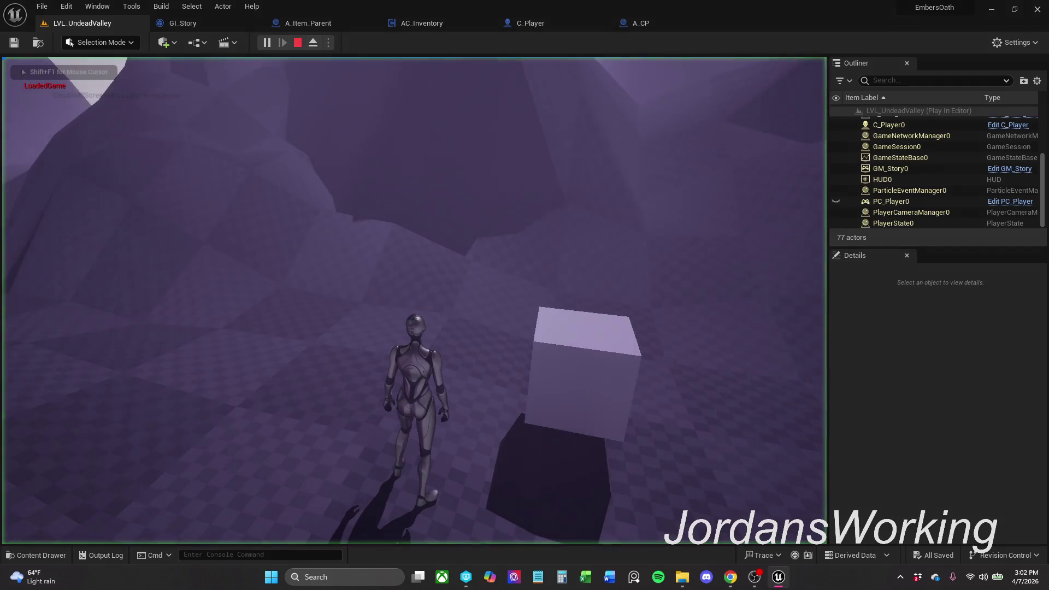
{"action": "key", "text": "Escape"}
{"action": "left_click", "coordinate": [211, 27]}
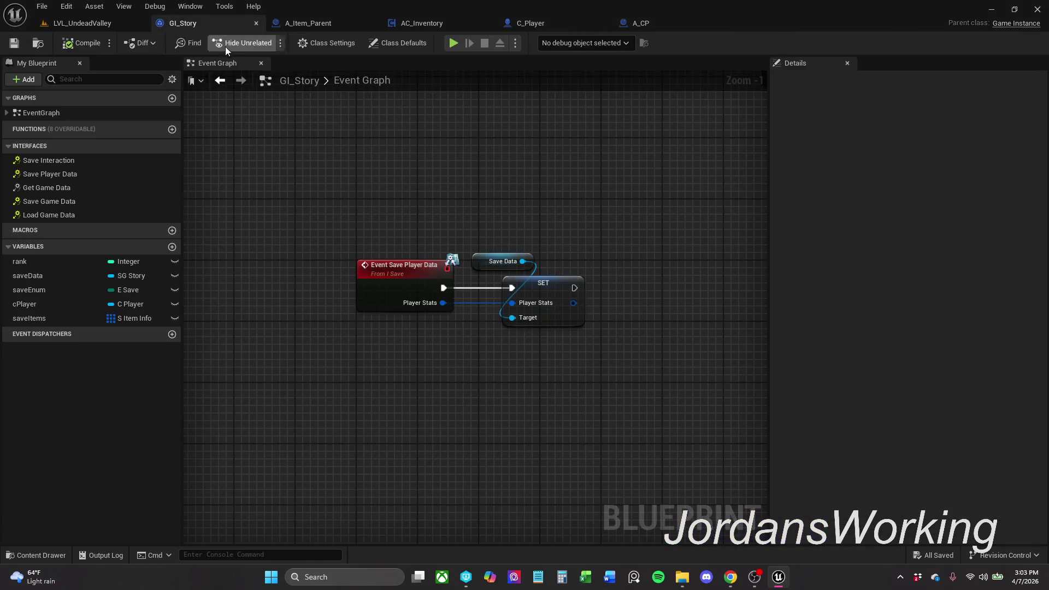
- Review A_Item_Parent and C_Player's Use/Get Player Data graphs, then open LVL_UndeadValley's content drawer
{"action": "left_click", "coordinate": [326, 25]}
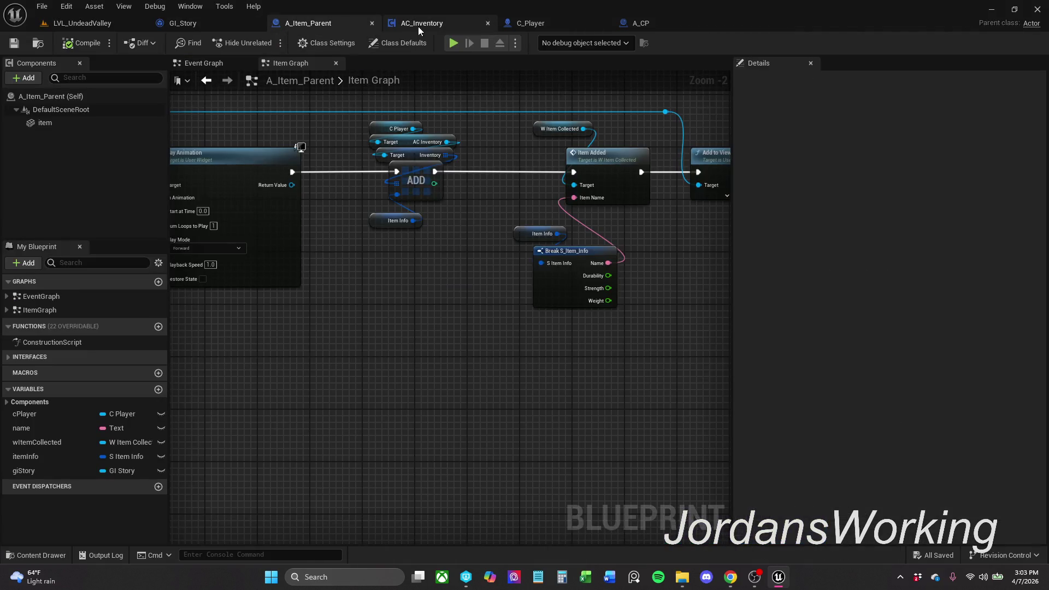
{"action": "left_click", "coordinate": [544, 25]}
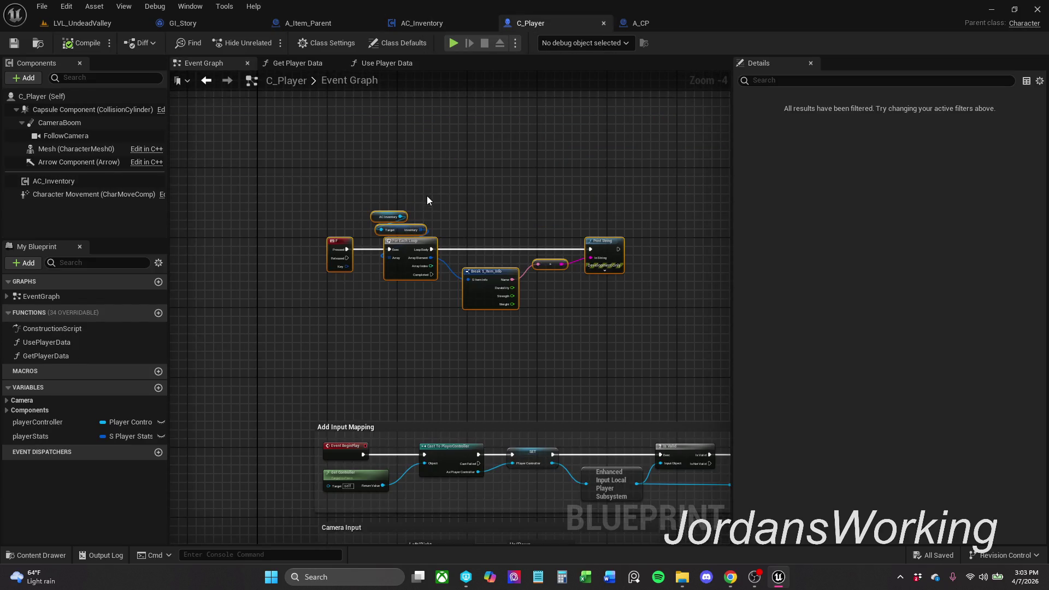
{"action": "left_click", "coordinate": [398, 61]}
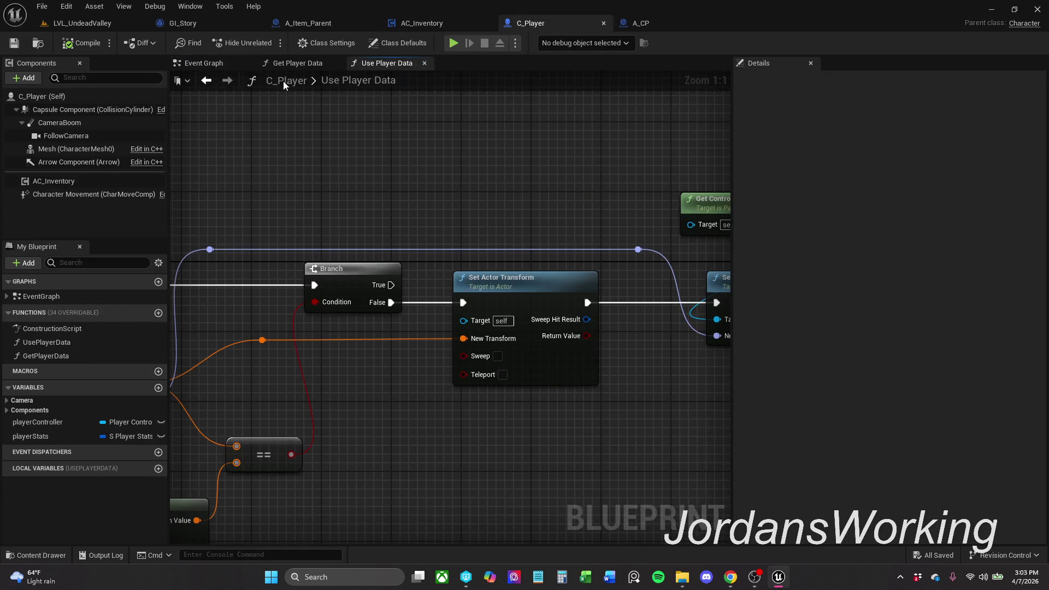
{"action": "left_click", "coordinate": [295, 63]}
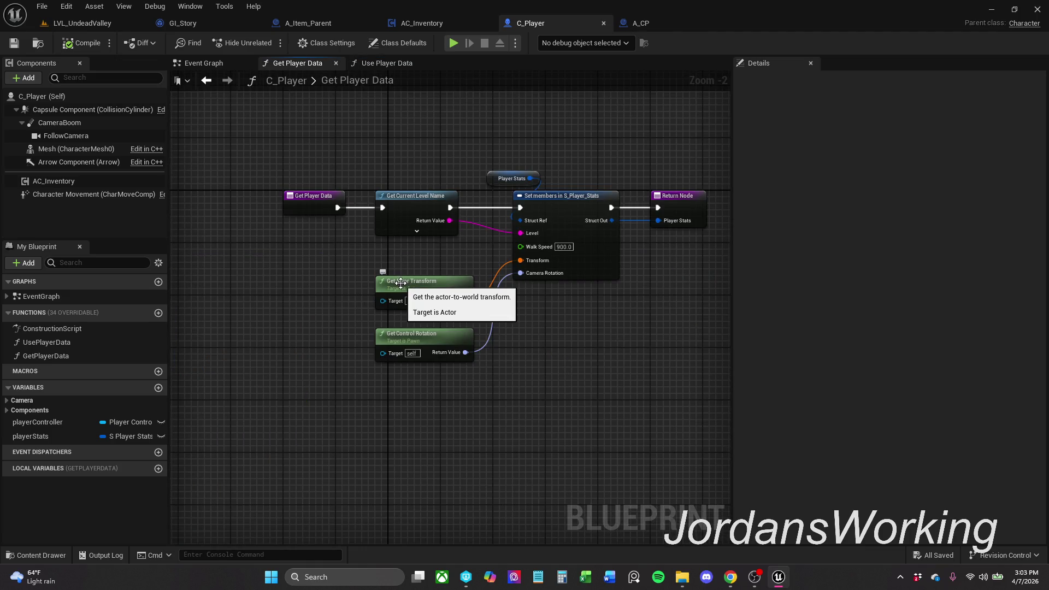
{"action": "left_click_drag", "start_coordinate": [395, 261], "coordinate": [369, 235]}
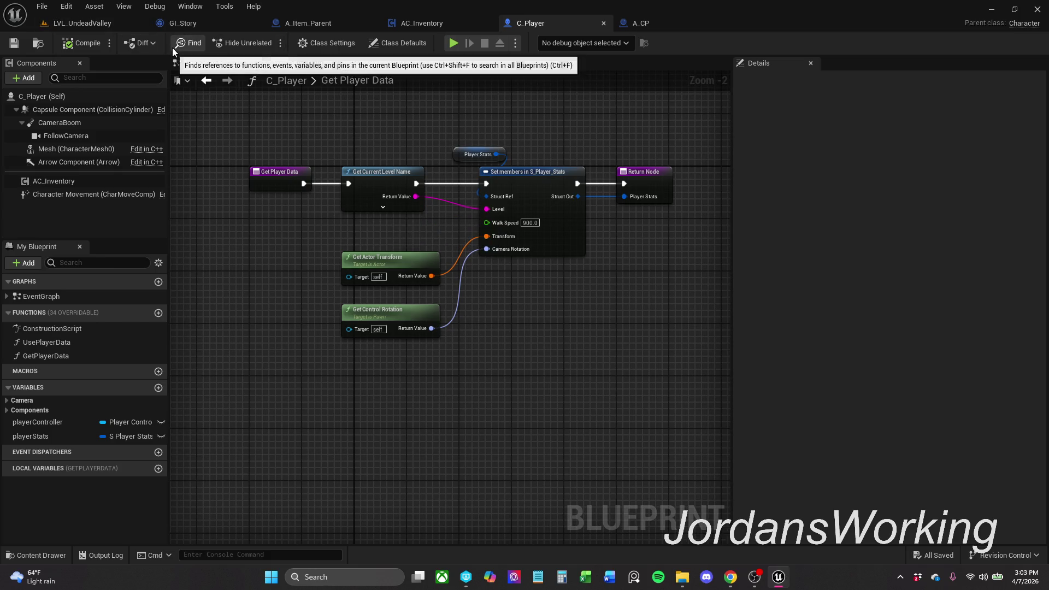
{"action": "left_click", "coordinate": [117, 22]}
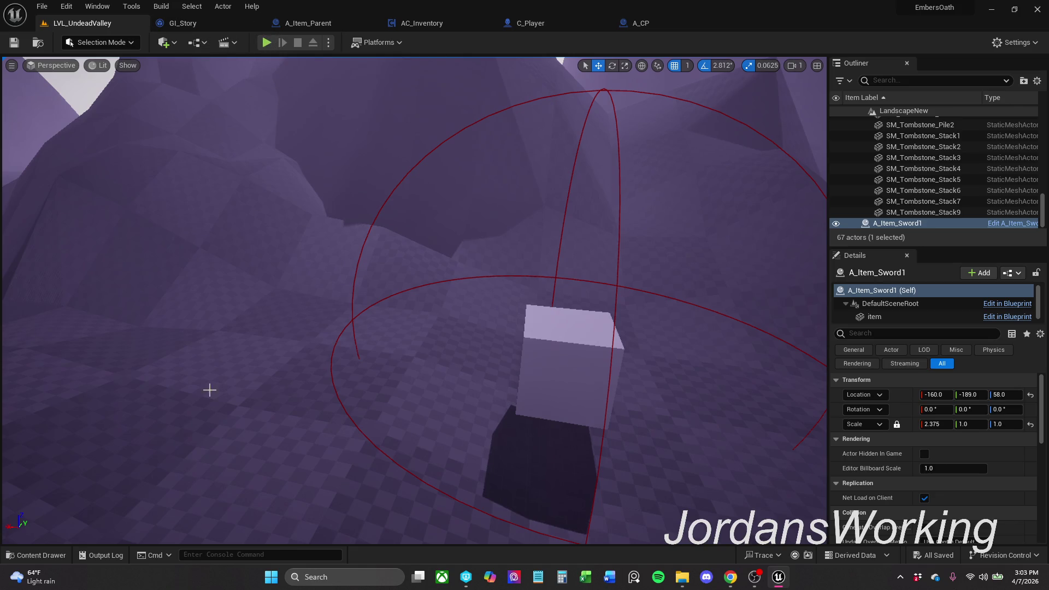
{"action": "left_click", "coordinate": [36, 556]}
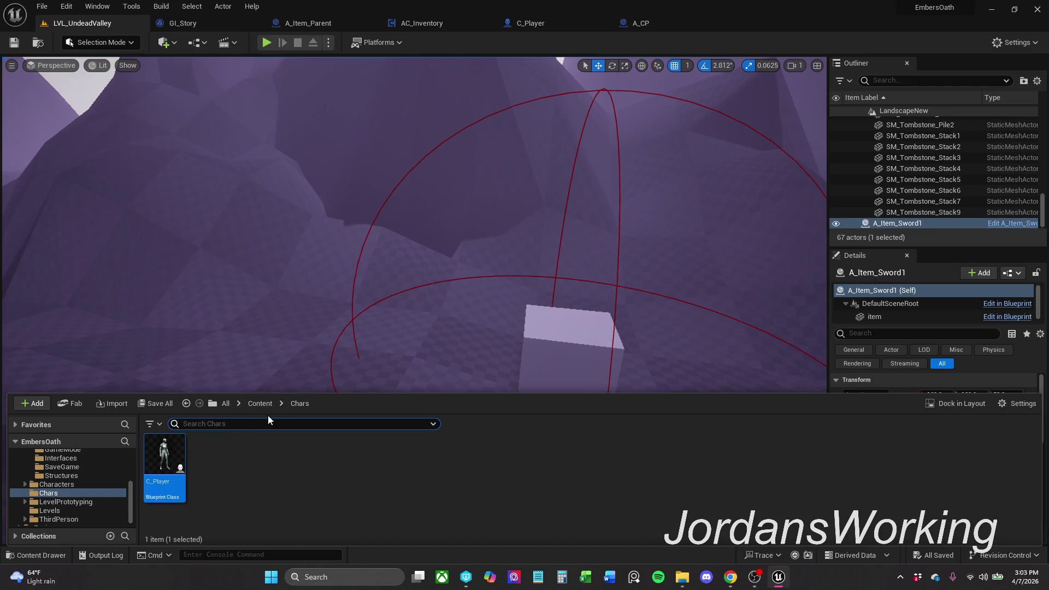
- Create a Teleporter folder inside Content/Actors and open it
{"action": "left_click", "coordinate": [260, 403]}
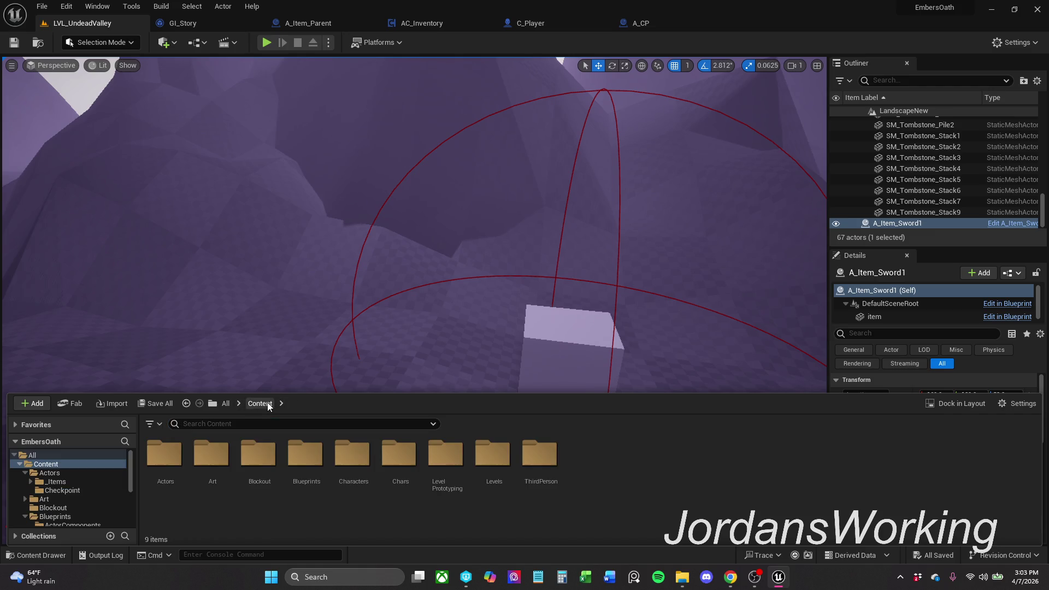
{"action": "double_click", "coordinate": [167, 486]}
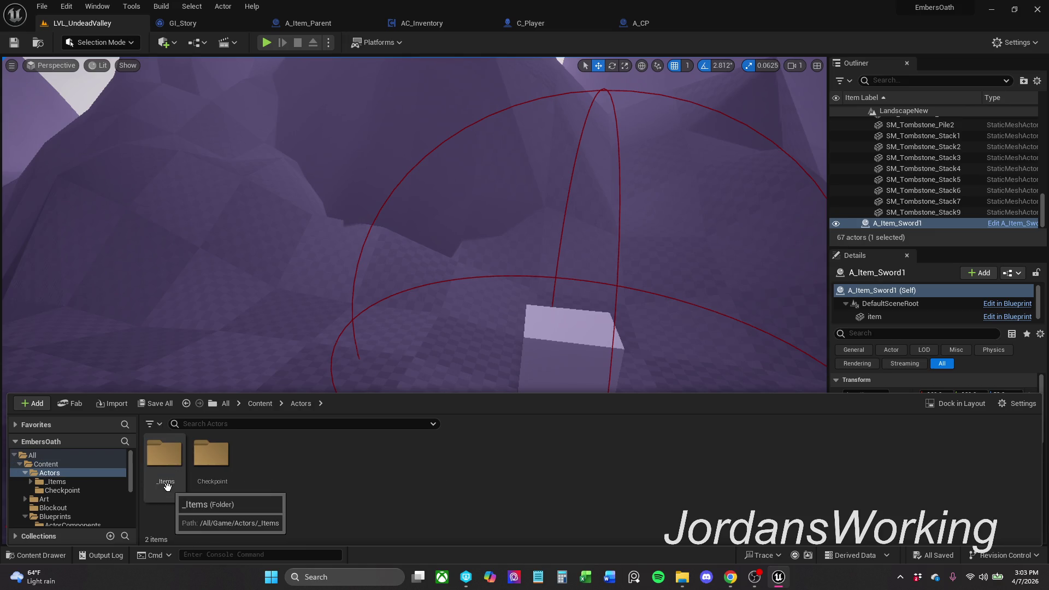
{"action": "right_click", "coordinate": [255, 469]}
{"action": "left_click", "coordinate": [332, 113]}
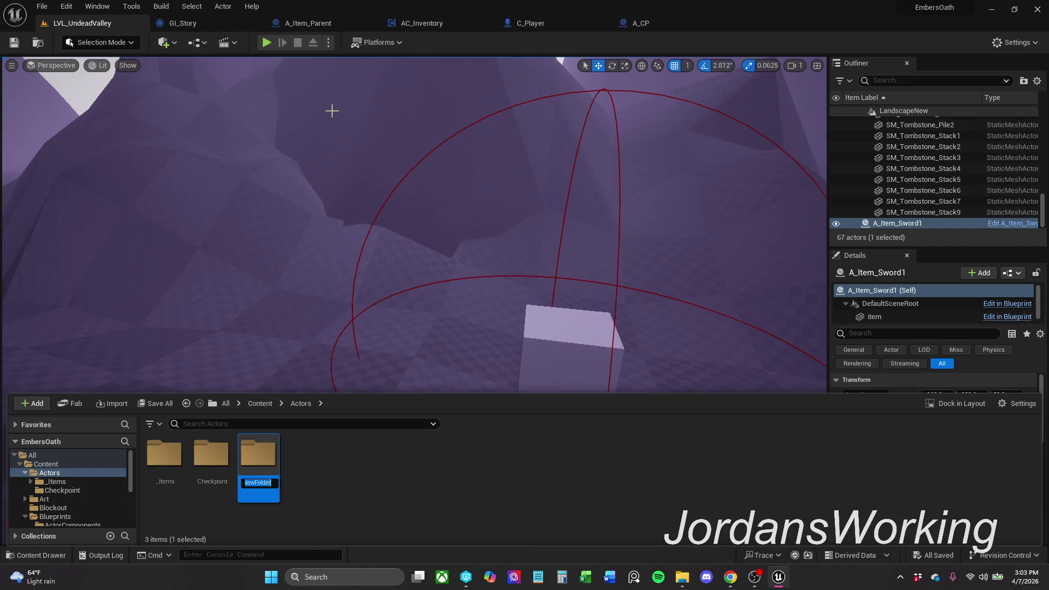
{"action": "type", "text": "Teleporter"}
{"action": "key", "text": "Return"}
{"action": "left_click", "coordinate": [302, 492]}
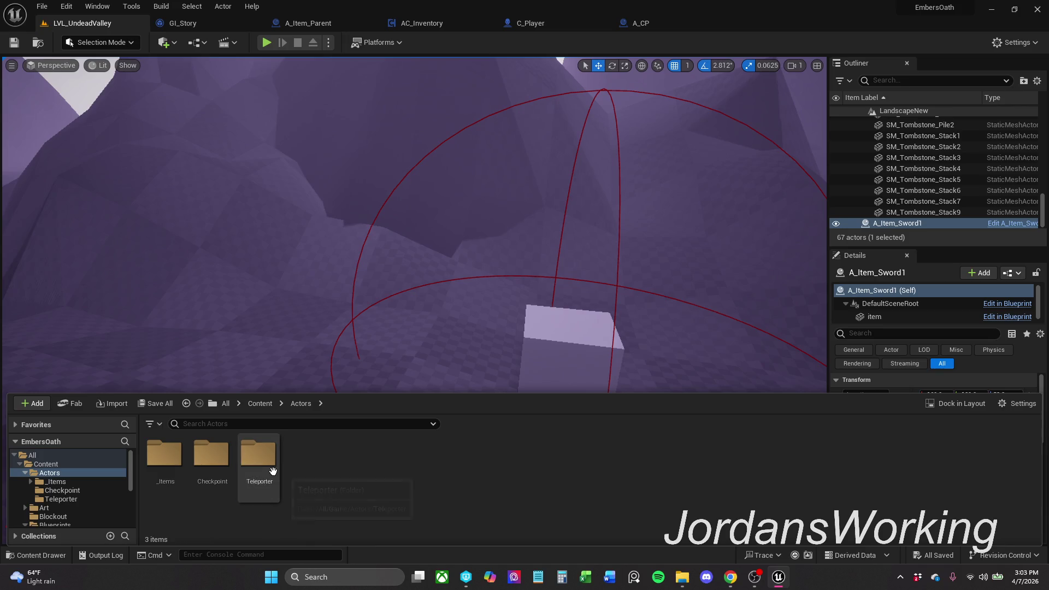
{"action": "double_click", "coordinate": [266, 471]}
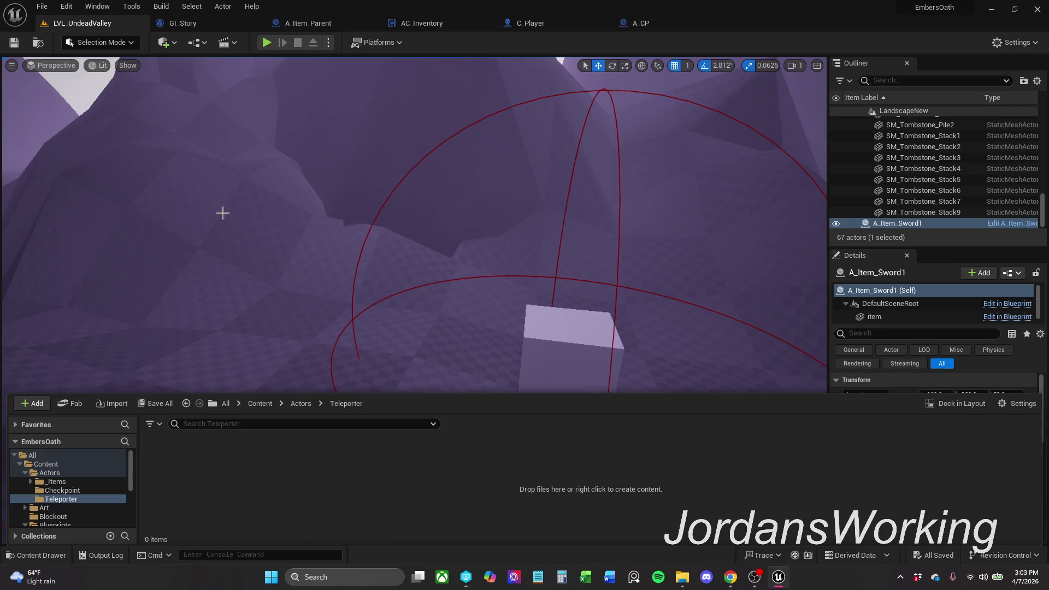
- Create an Actor Blueprint Class named A_Teleporter in the Teleporter folder and open it
{"action": "right_click", "coordinate": [198, 500]}
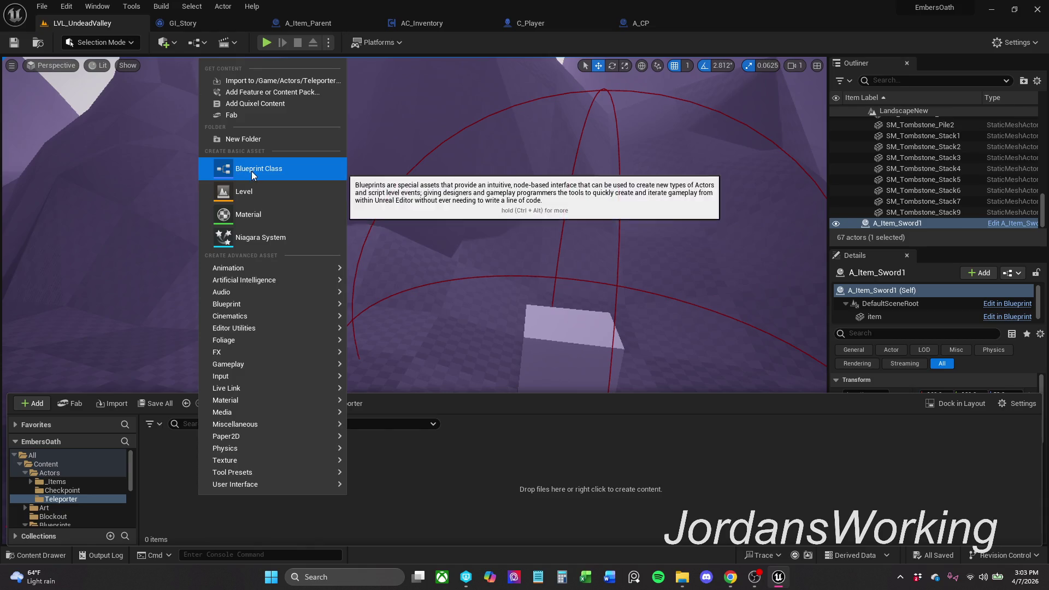
{"action": "left_click", "coordinate": [241, 171]}
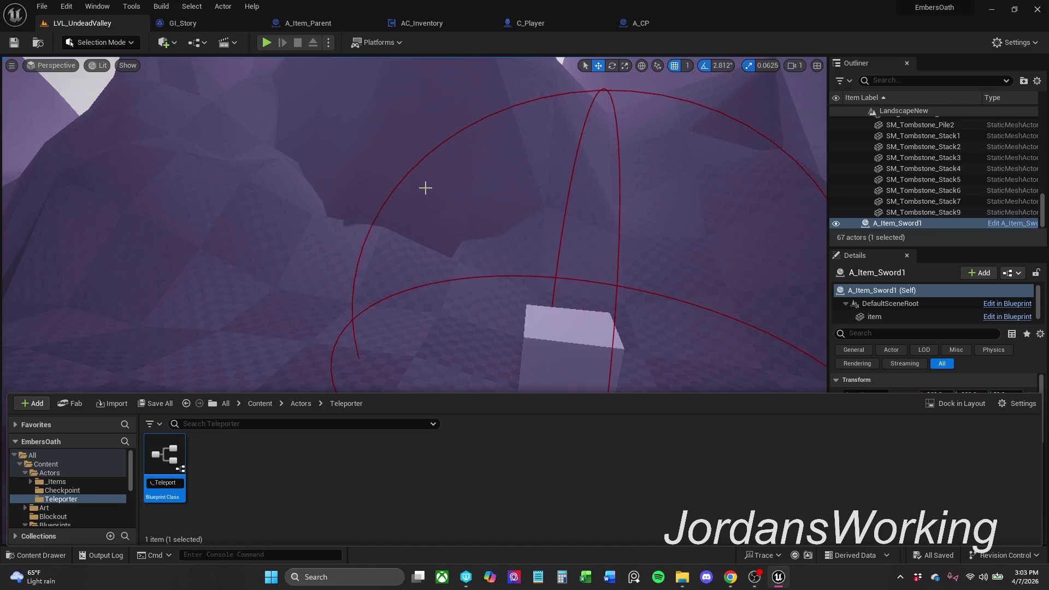
{"action": "key", "text": "Return"}
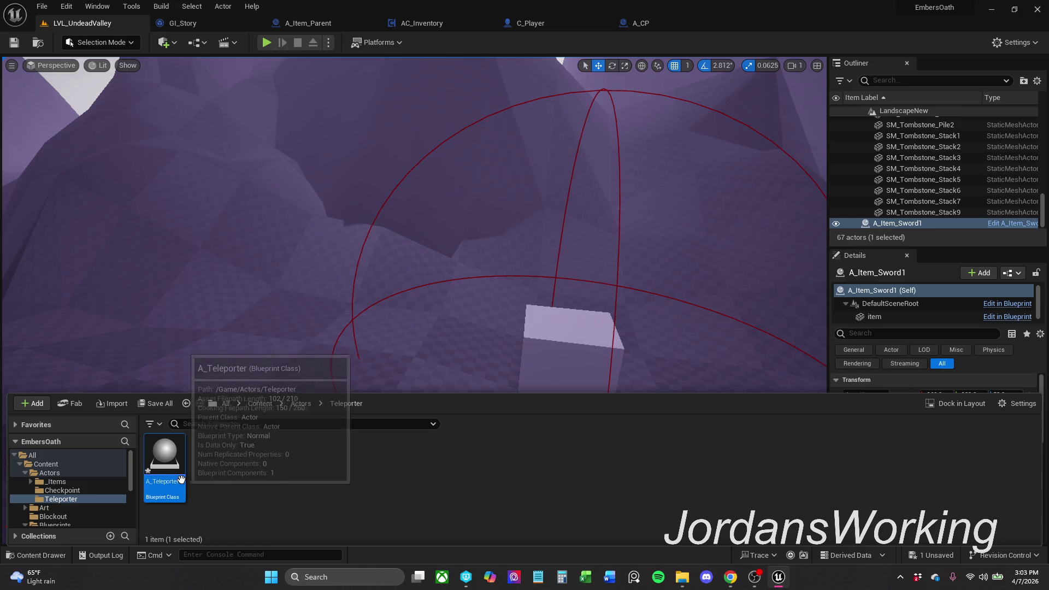
{"action": "double_click", "coordinate": [185, 456]}
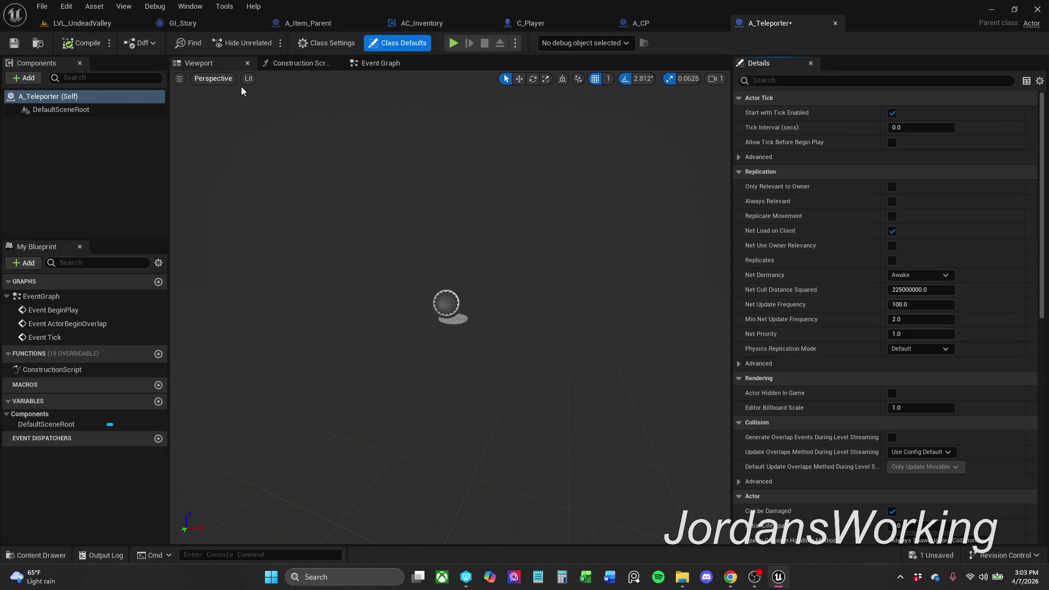
- Add a StaticMesh component to A_Teleporter, keeping its default name
{"action": "left_click", "coordinate": [302, 64]}
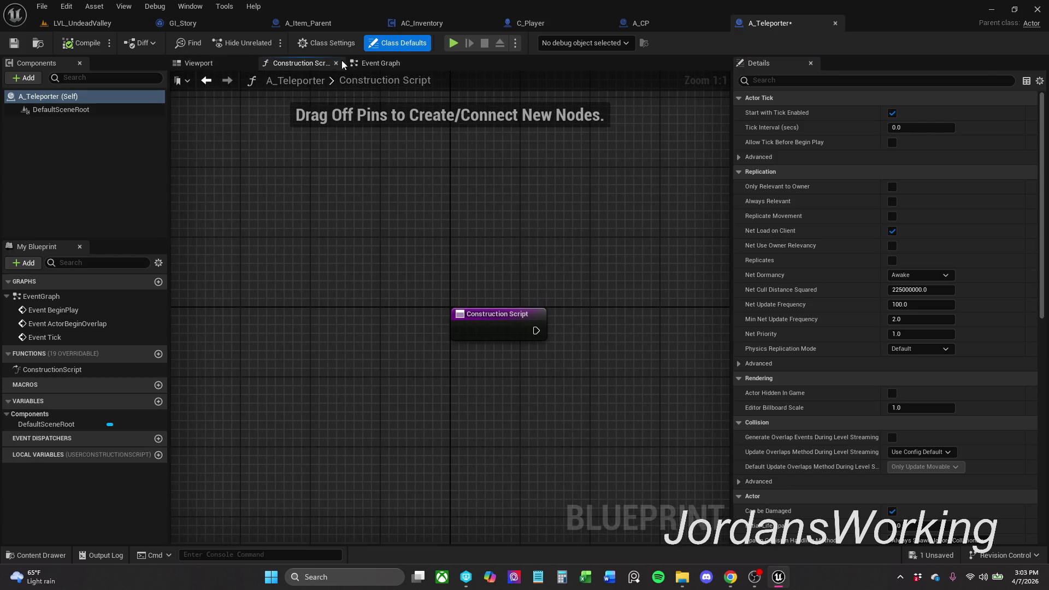
{"action": "left_click", "coordinate": [336, 64]}
{"action": "left_click", "coordinate": [249, 63]}
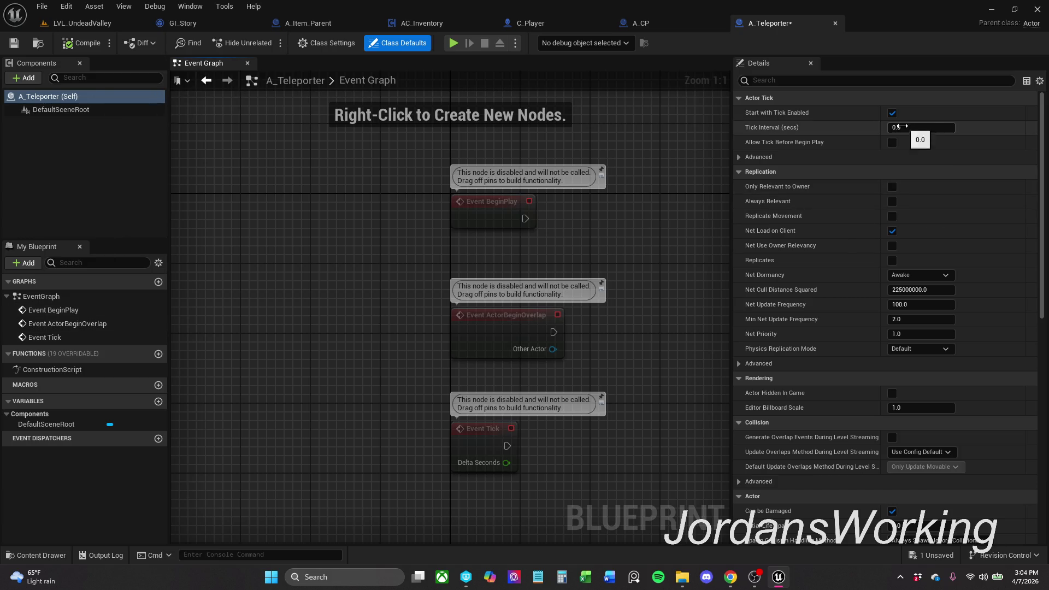
{"action": "left_click", "coordinate": [27, 82]}
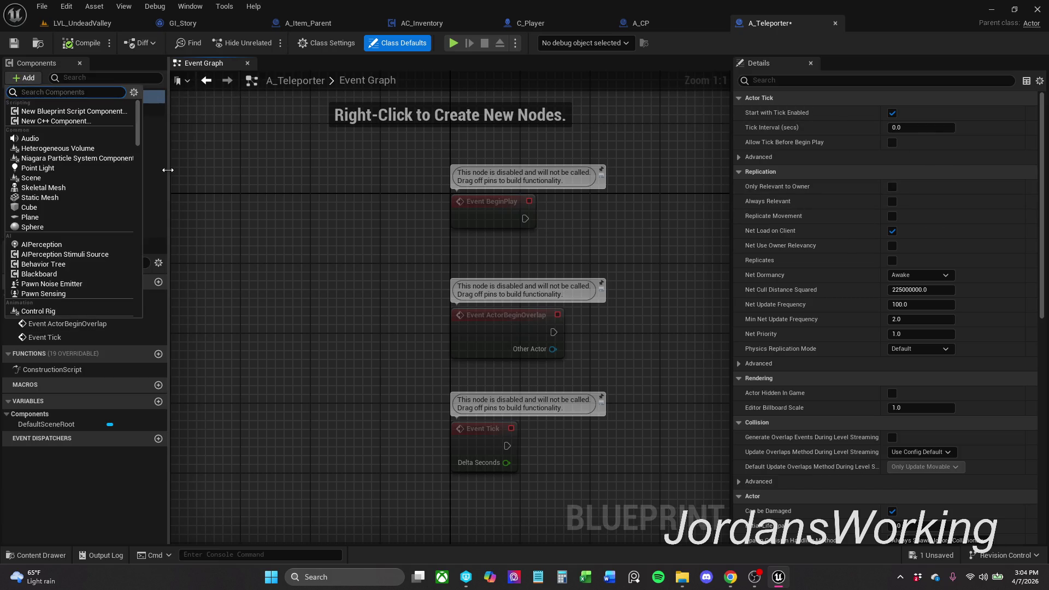
{"action": "type", "text": "stat"}
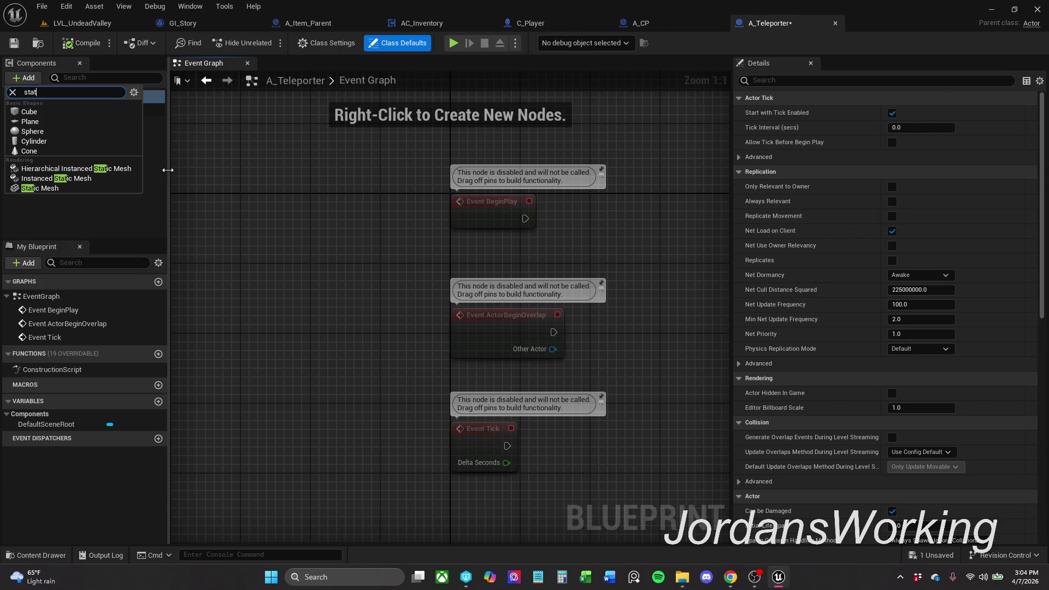
{"action": "left_click", "coordinate": [78, 189]}
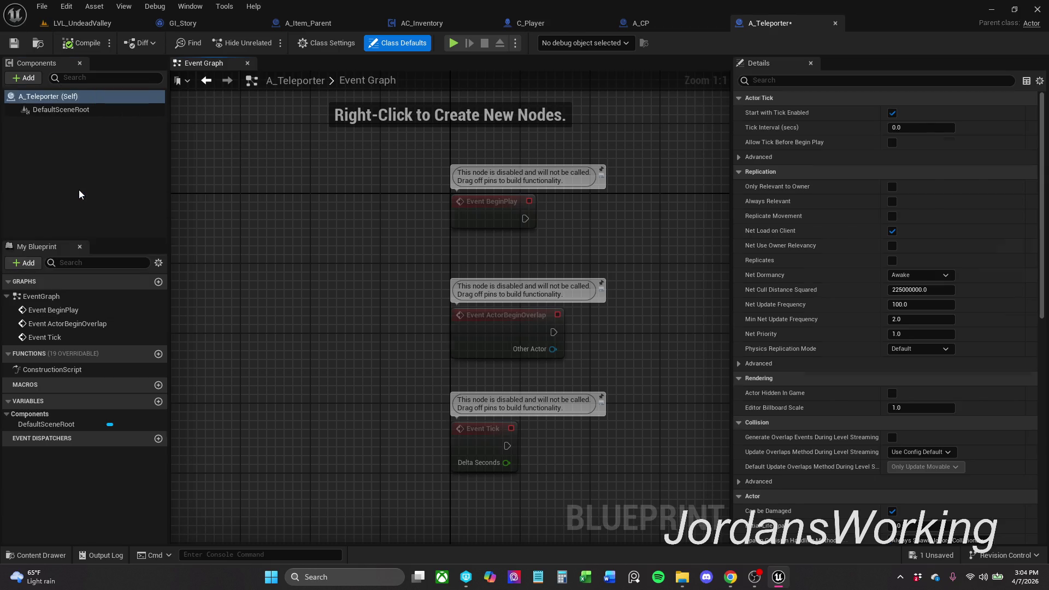
{"action": "key", "text": "Return"}
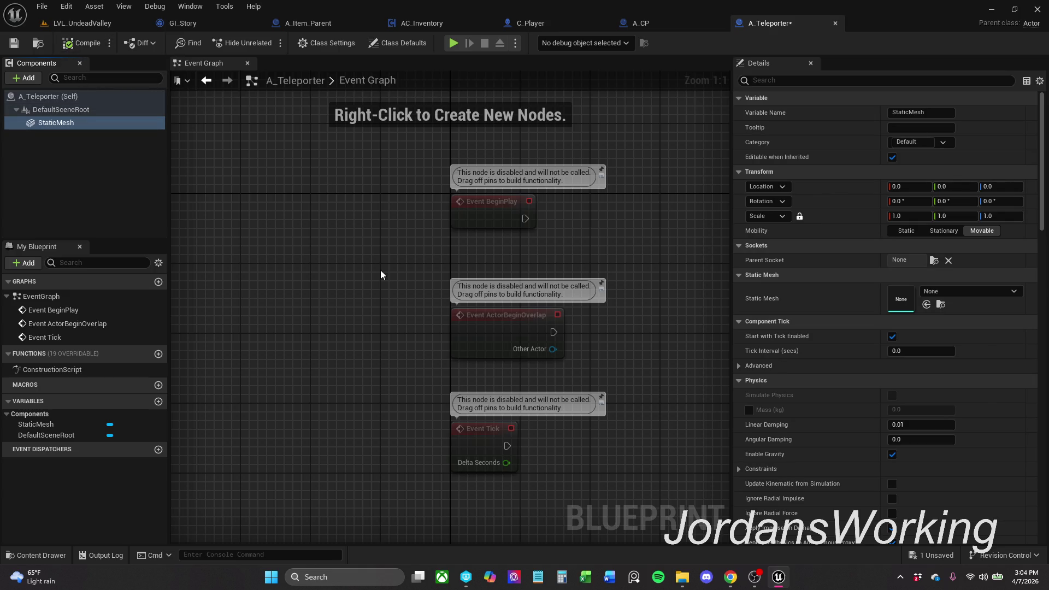
- Delete the three unused default event nodes and save the blueprint
{"action": "left_click_drag", "start_coordinate": [333, 471], "coordinate": [678, 127]}
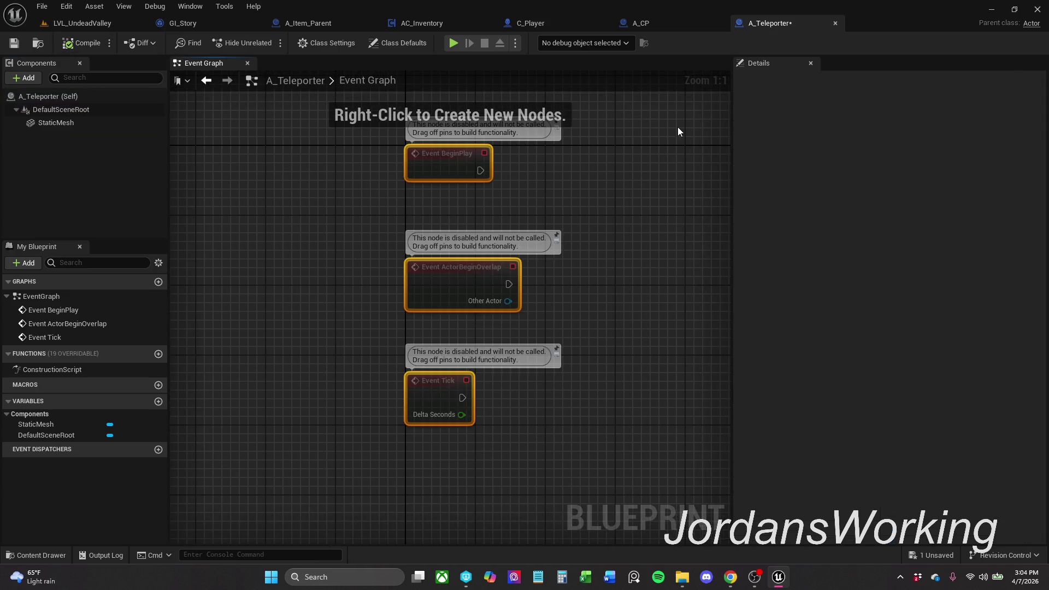
{"action": "key", "text": "Delete"}
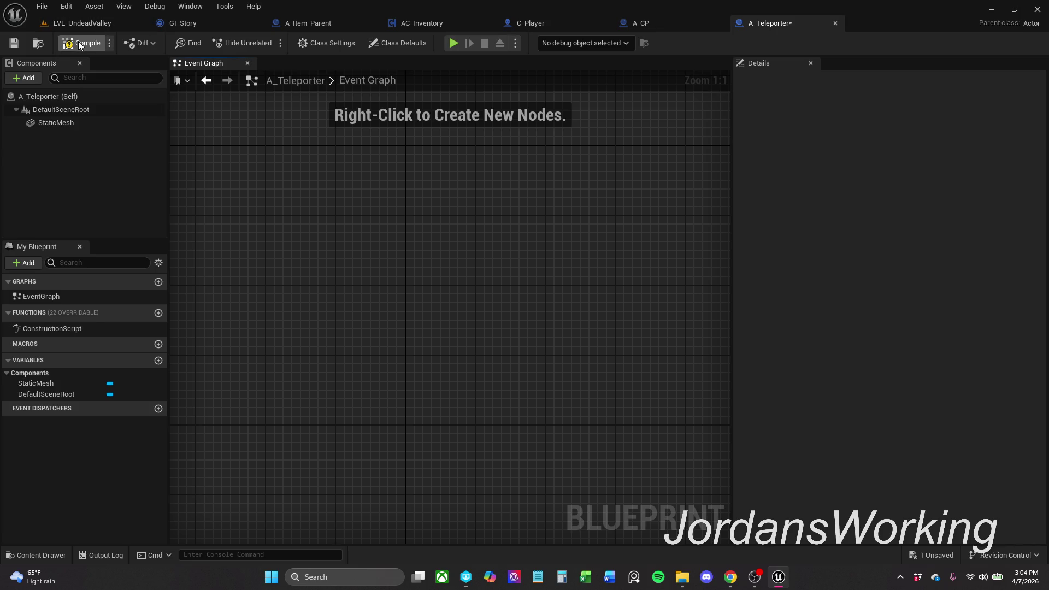
{"action": "left_click", "coordinate": [15, 49]}
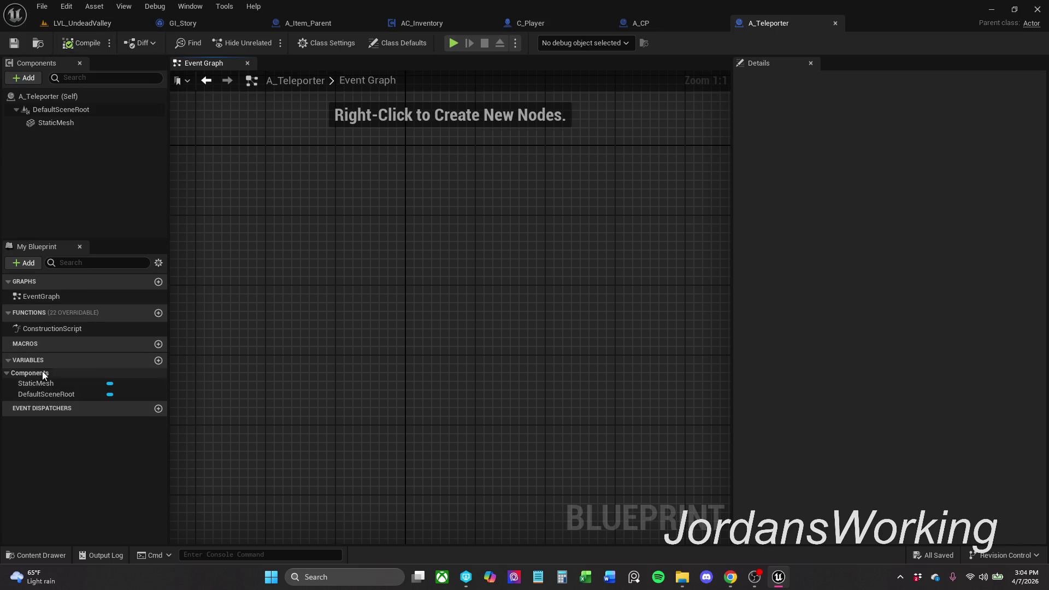
- Add I_Save to A_Teleporter's implemented interfaces in Class Settings
{"action": "left_click", "coordinate": [16, 374]}
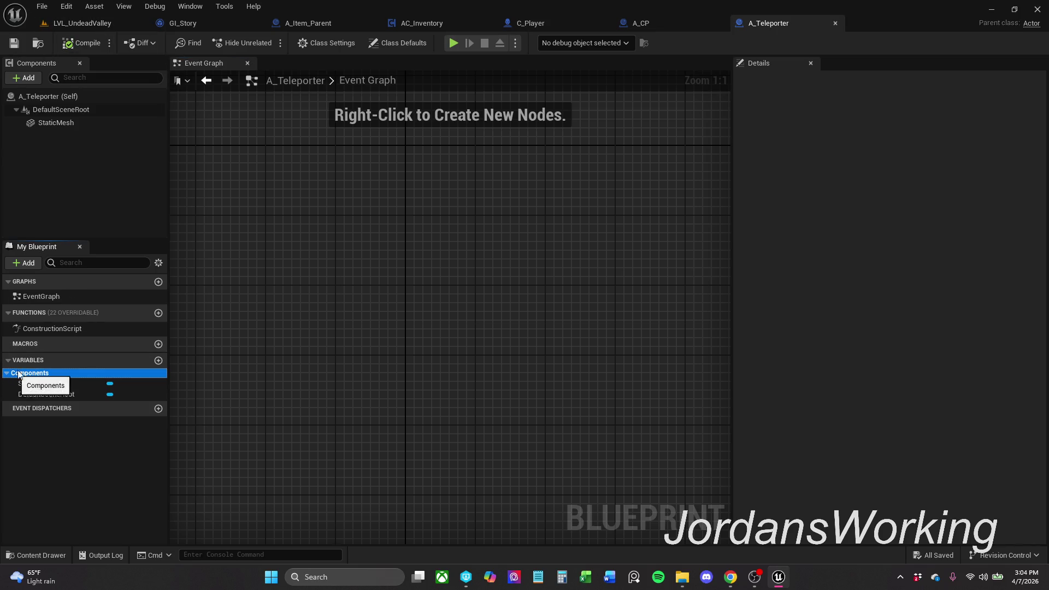
{"action": "left_click", "coordinate": [353, 43]}
{"action": "left_click", "coordinate": [385, 44]}
{"action": "left_click", "coordinate": [328, 42]}
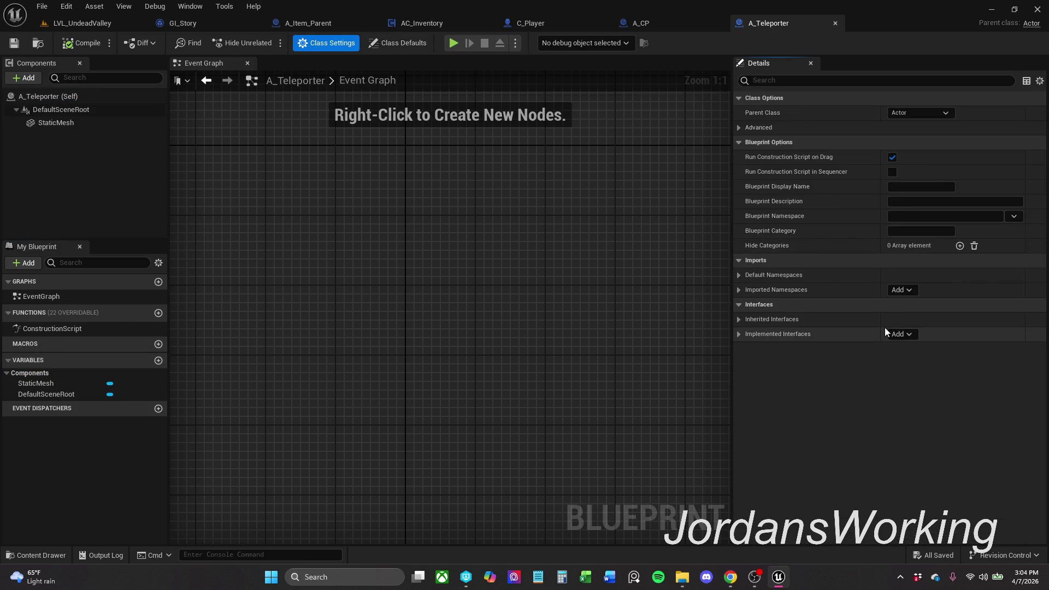
{"action": "left_click", "coordinate": [901, 334]}
{"action": "type", "text": "I_S"}
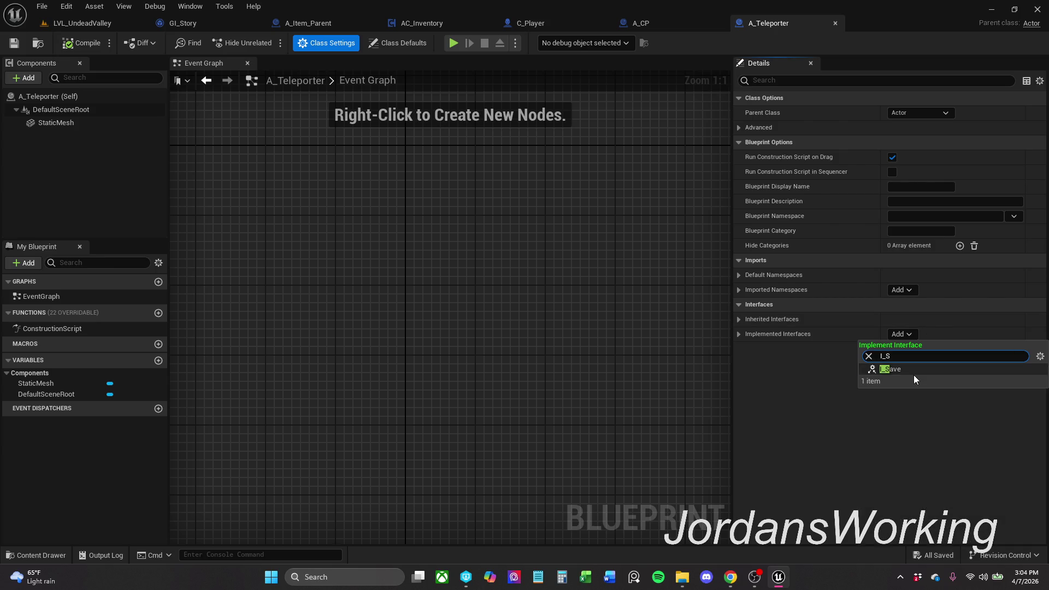
{"action": "left_click", "coordinate": [913, 369]}
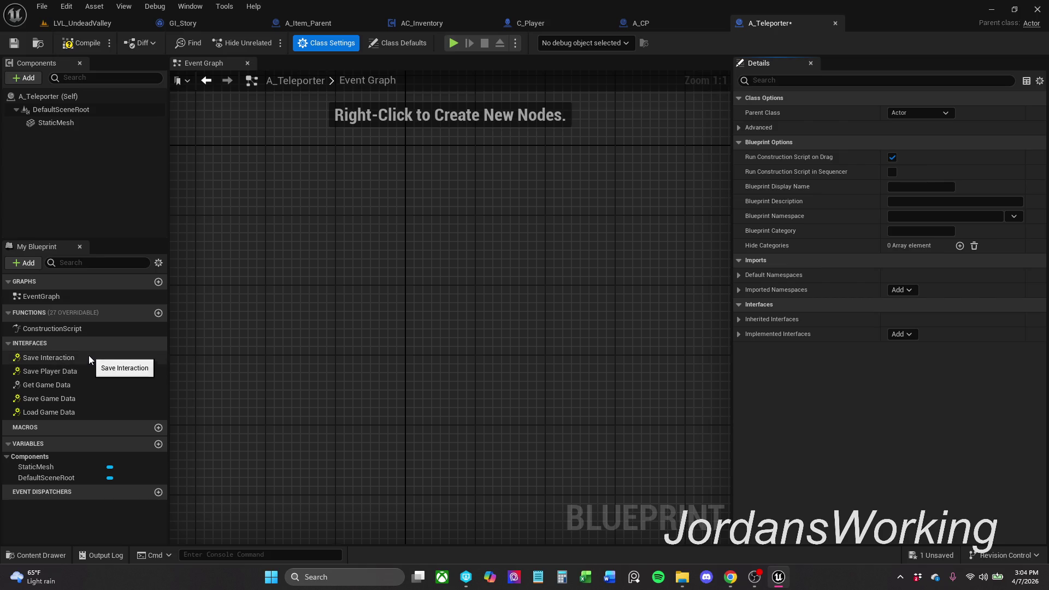
- Place the Event Save Interaction node in the Event Graph
{"action": "double_click", "coordinate": [89, 357]}
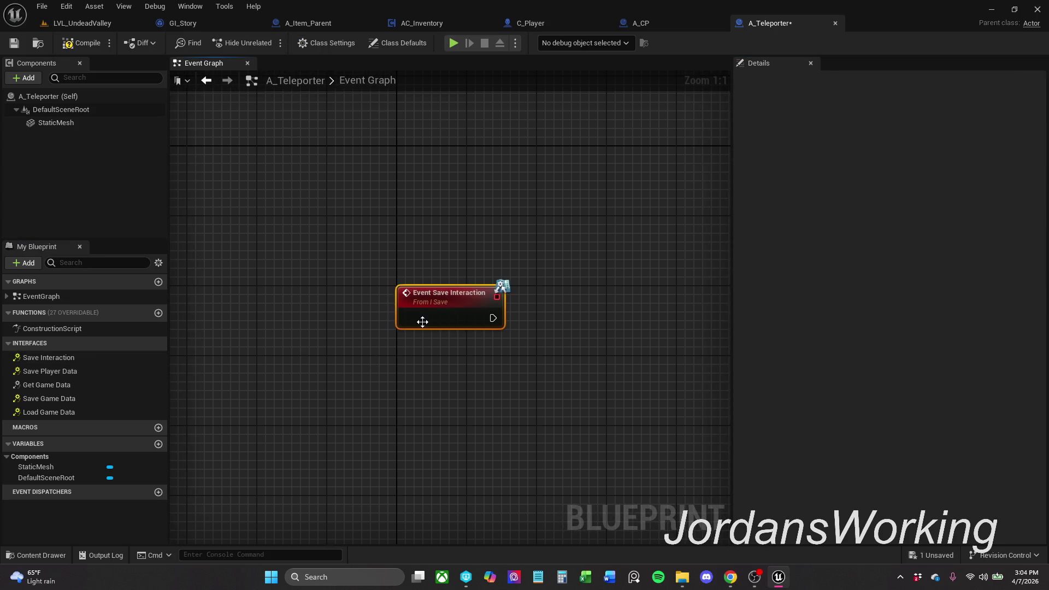
{"action": "left_click", "coordinate": [431, 235]}
{"action": "left_click_drag", "start_coordinate": [556, 254], "coordinate": [454, 257]}
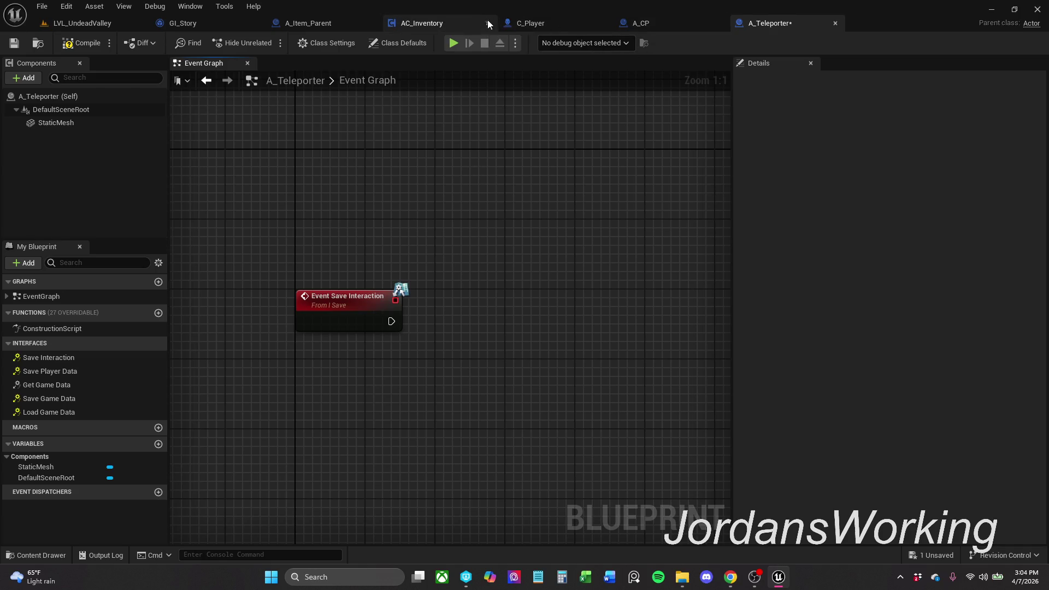
{"action": "left_click", "coordinate": [443, 25]}
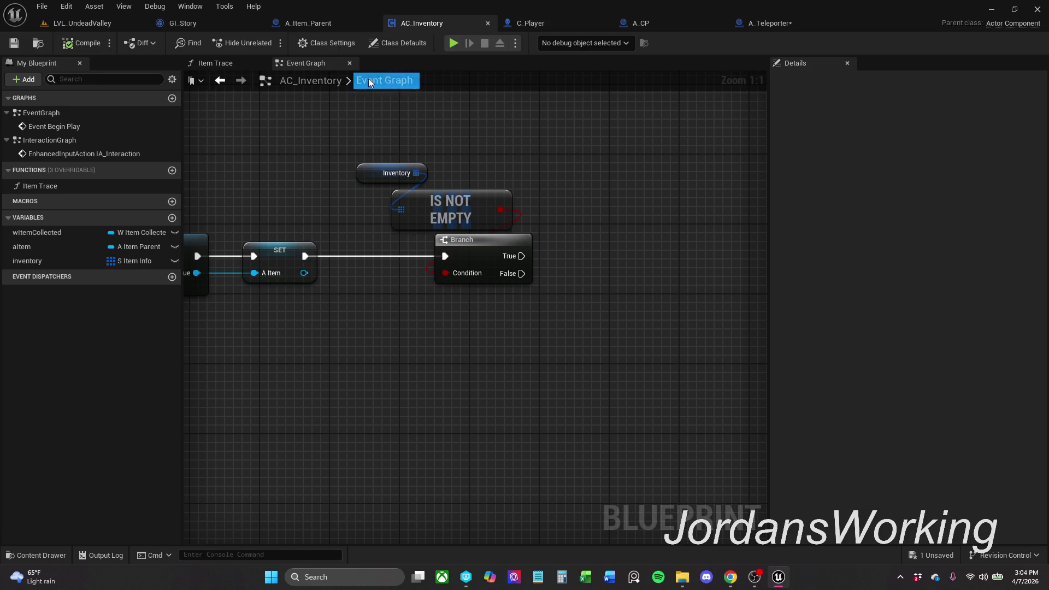
- Wire Event Save Interaction's execution output into a new Open Level (by Name) node
{"action": "left_click", "coordinate": [231, 67]}
{"action": "left_click_drag", "start_coordinate": [529, 172], "coordinate": [373, 167]}
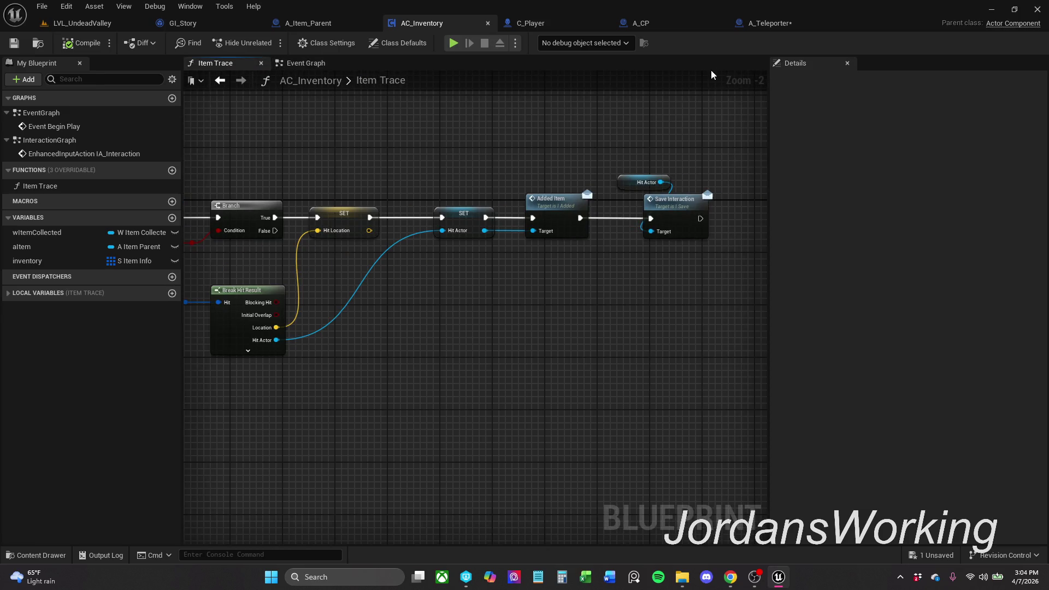
{"action": "left_click", "coordinate": [789, 25]}
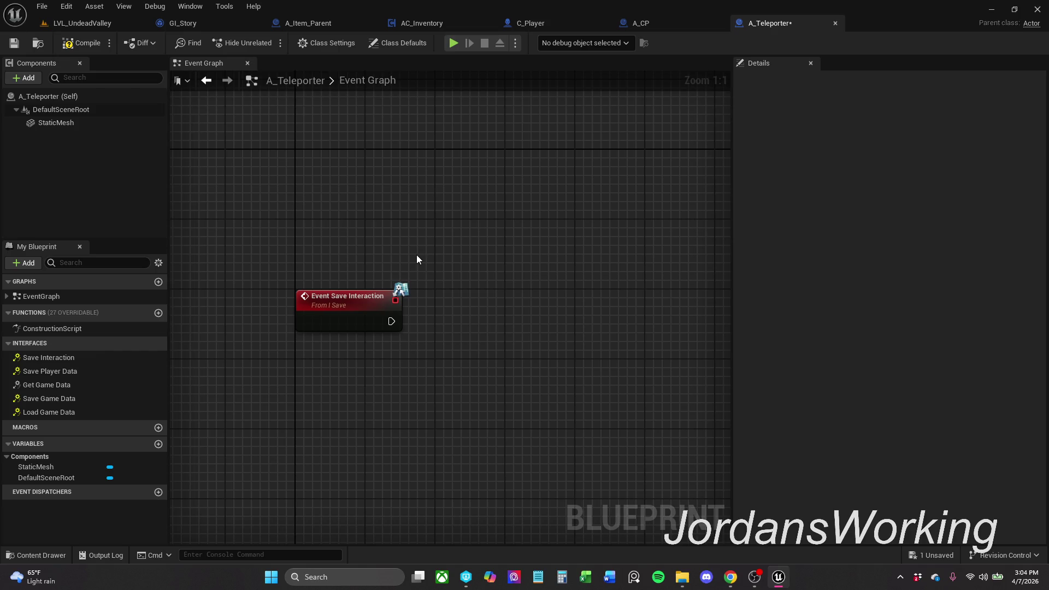
{"action": "left_click_drag", "start_coordinate": [392, 322], "coordinate": [457, 321]}
{"action": "type", "text": "Open"}
{"action": "key", "text": "Return"}
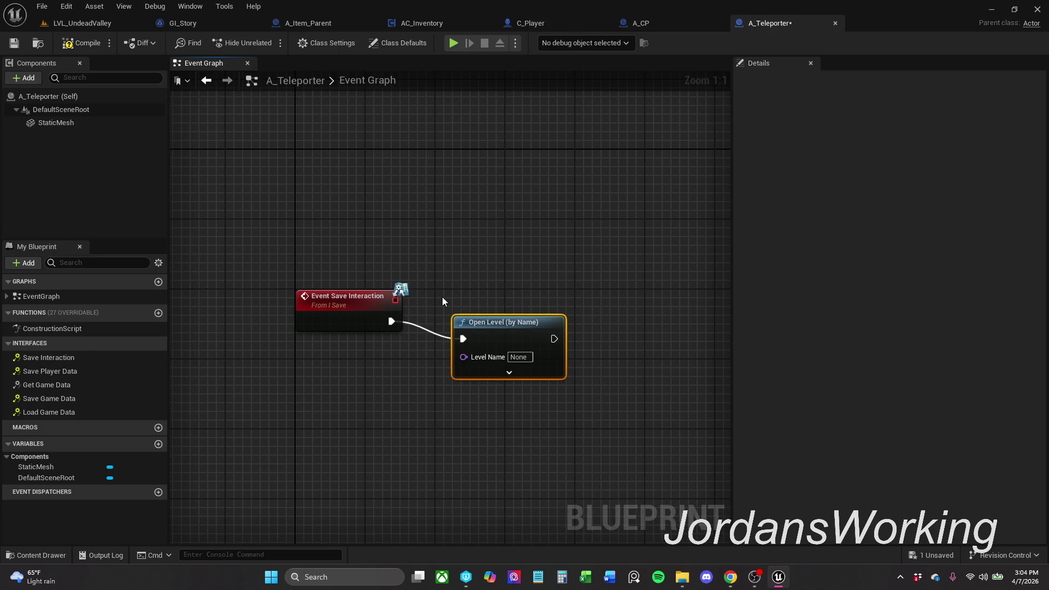
{"action": "left_click_drag", "start_coordinate": [338, 248], "coordinate": [360, 376]}
{"action": "left_click", "coordinate": [360, 377]}
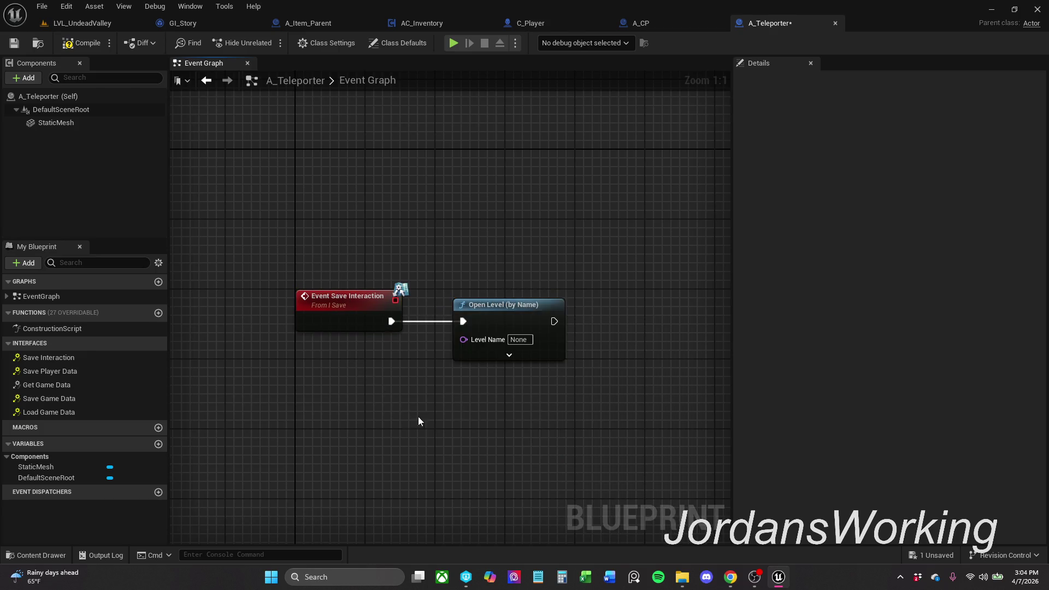
{"action": "left_click_drag", "start_coordinate": [509, 337], "coordinate": [526, 320]}
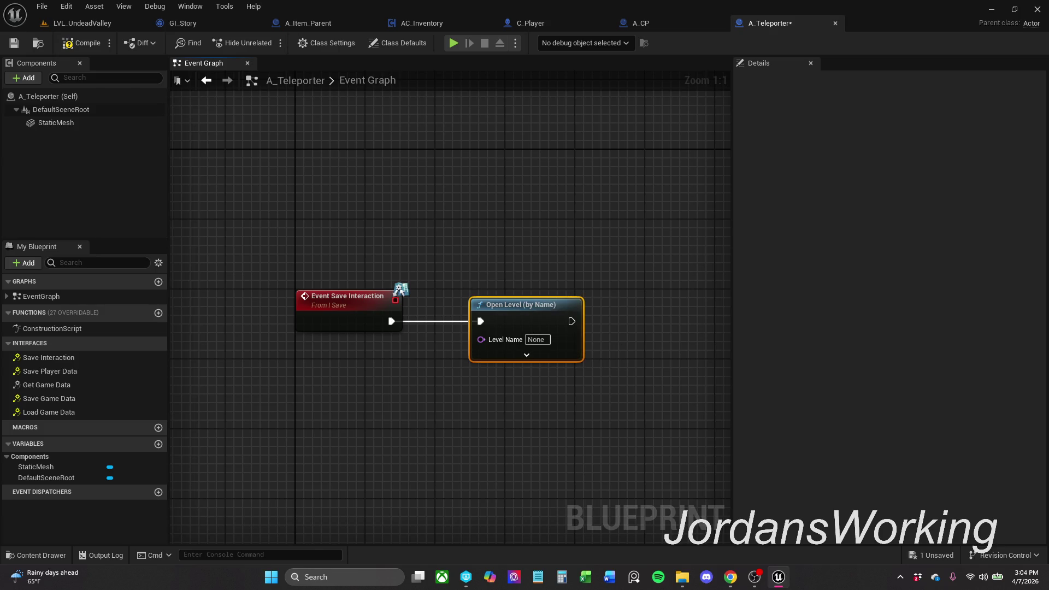
- Compile and save A_Teleporter, then add a new Boolean variable
{"action": "left_click", "coordinate": [86, 48]}
{"action": "key", "text": "ctrl+s"}
{"action": "left_click", "coordinate": [82, 344]}
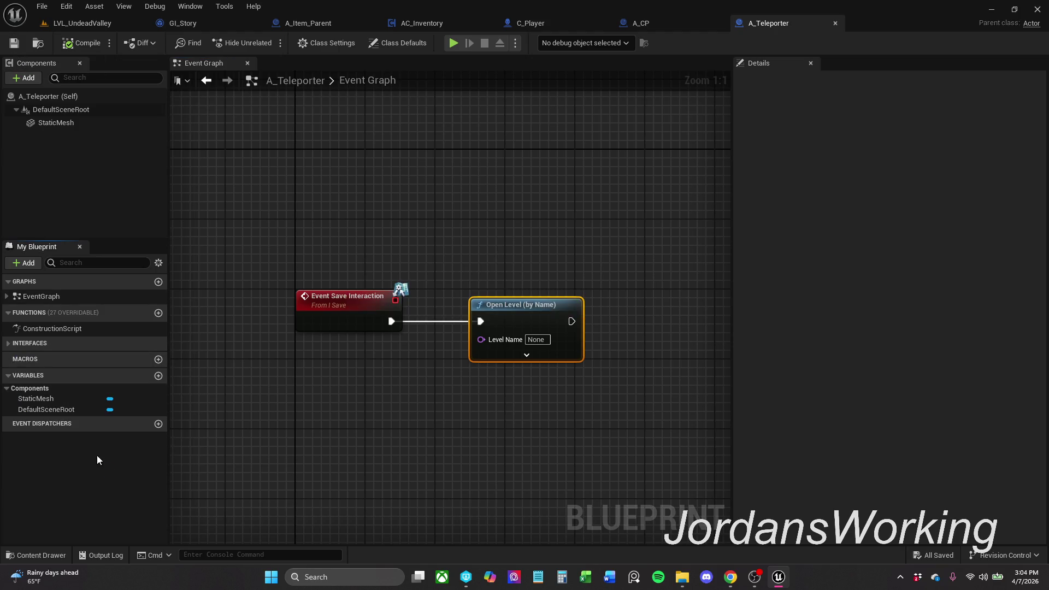
{"action": "left_click", "coordinate": [11, 389]}
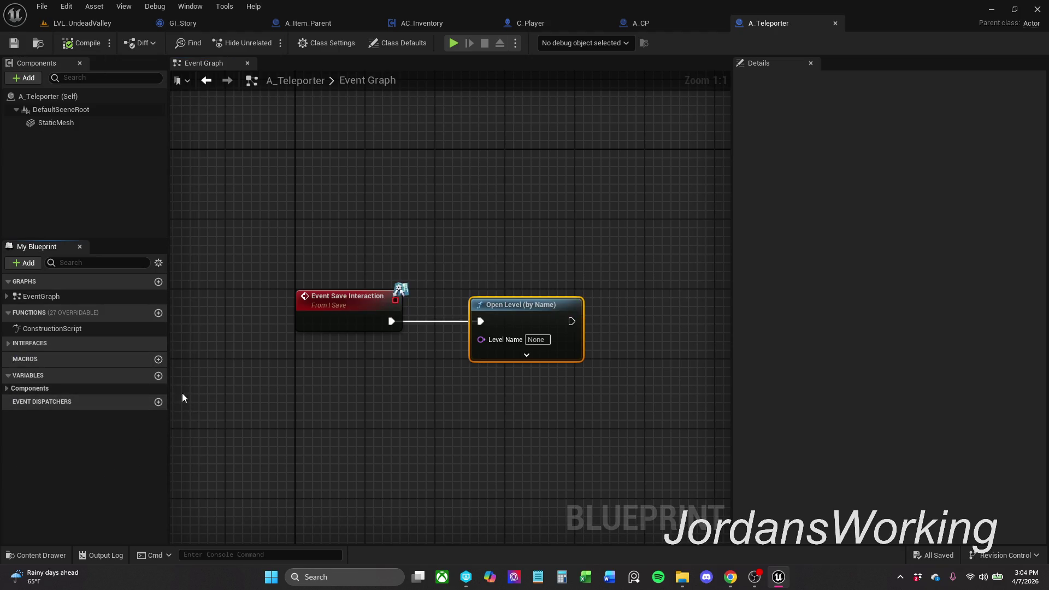
{"action": "left_click", "coordinate": [158, 377]}
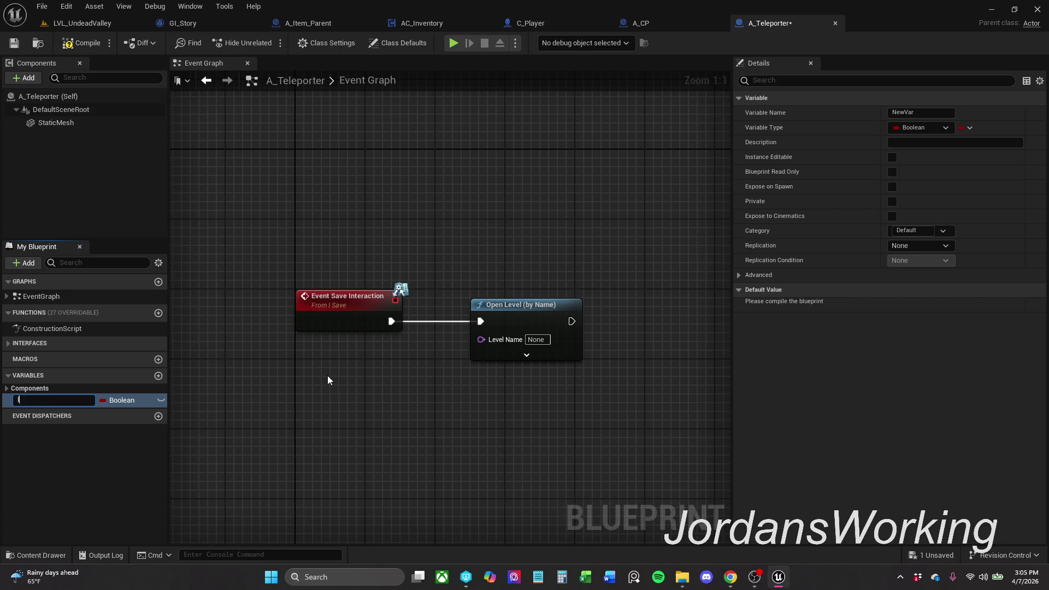
{"action": "type", "text": "levels"}
- Name the variable levels, make it a String array, compile, and add one default element
{"action": "key", "text": "Return"}
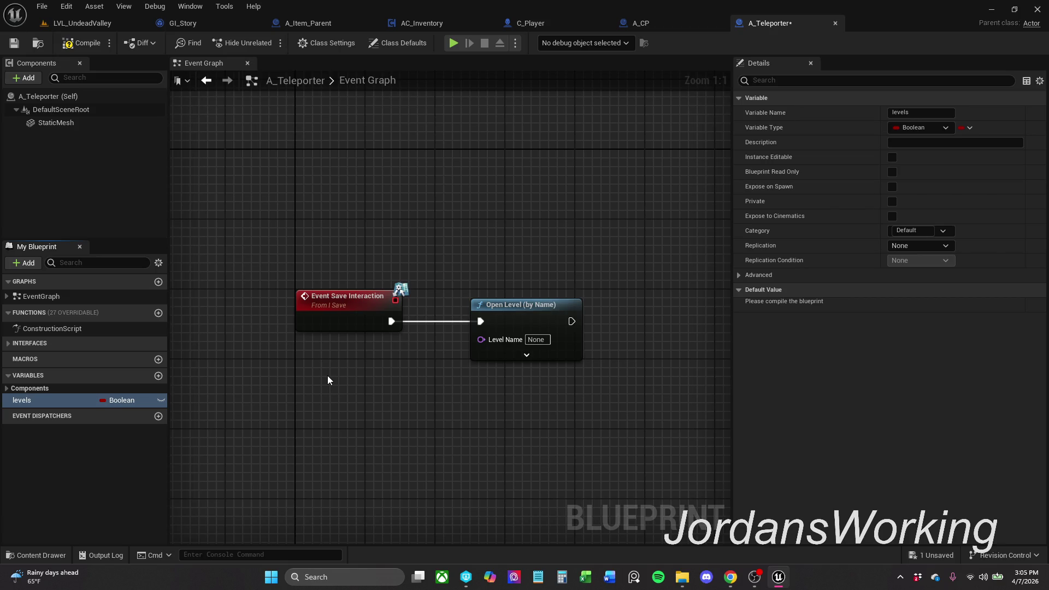
{"action": "left_click", "coordinate": [146, 402]}
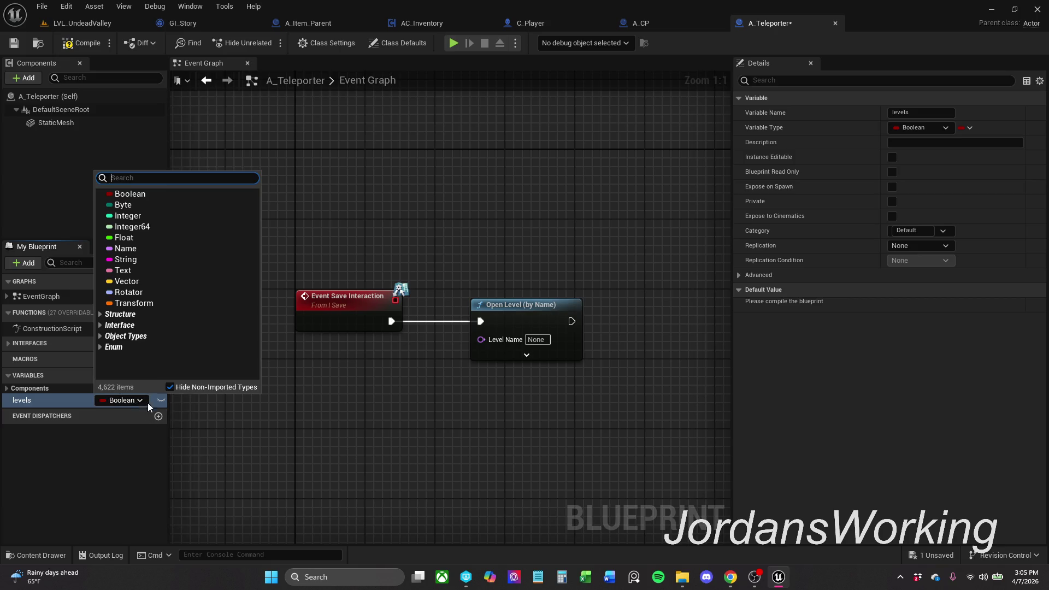
{"action": "left_click", "coordinate": [146, 261]}
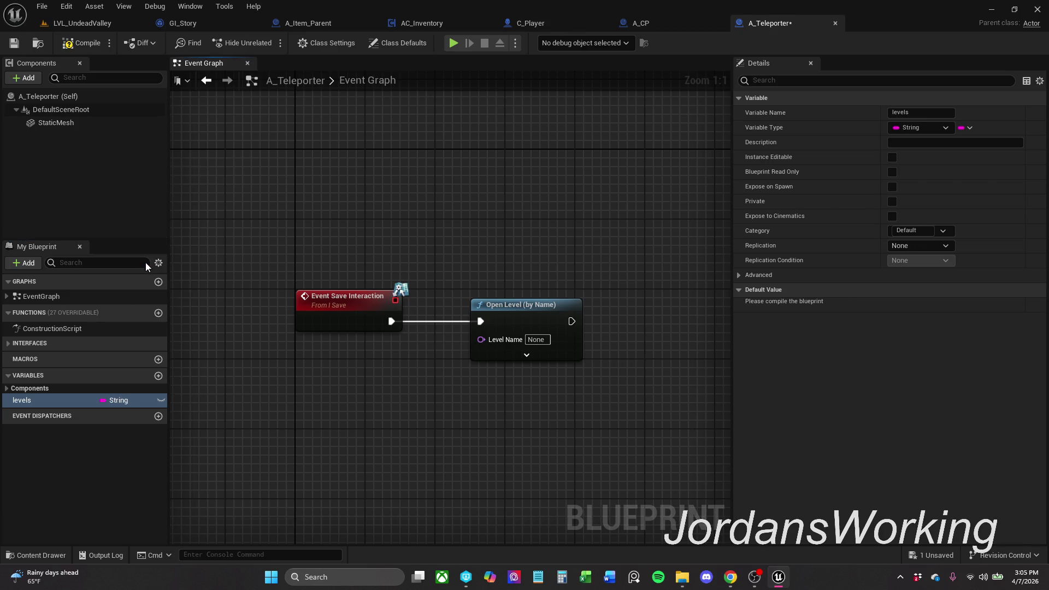
{"action": "left_click", "coordinate": [117, 406]}
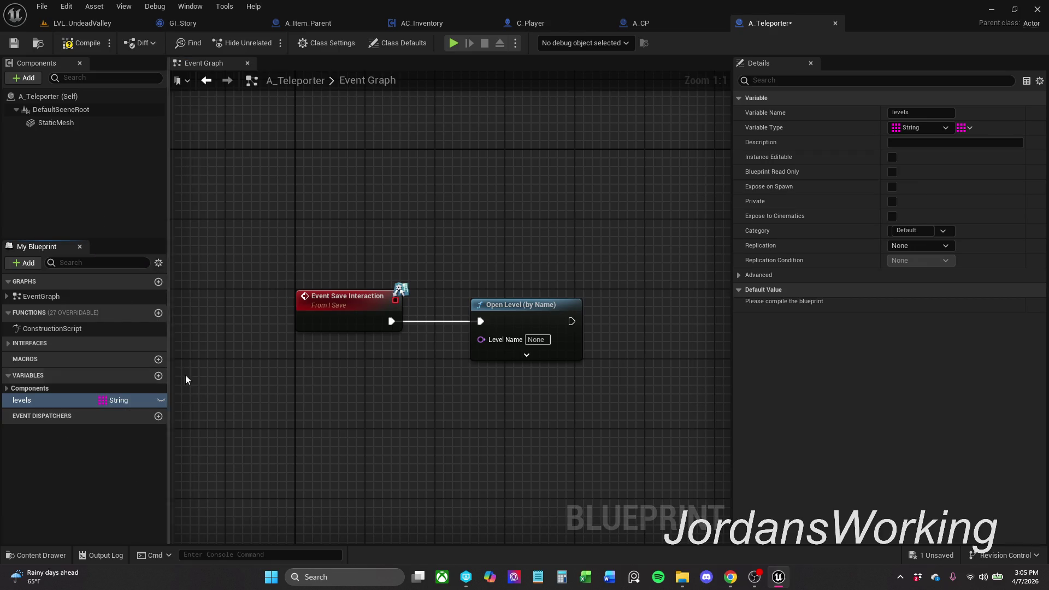
{"action": "left_click", "coordinate": [82, 42]}
{"action": "left_click", "coordinate": [959, 305]}
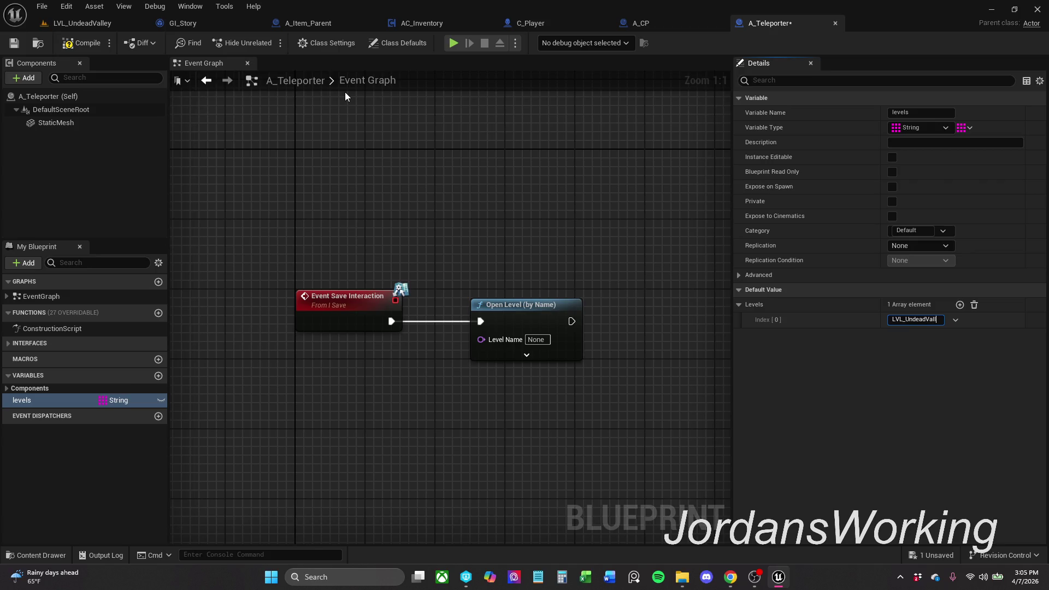
- Fill the Levels array with LVL_UndeadValley at index 0 and LVL_Metrics at index 1
{"action": "key", "text": "ctrl+a"}
{"action": "left_click", "coordinate": [82, 43]}
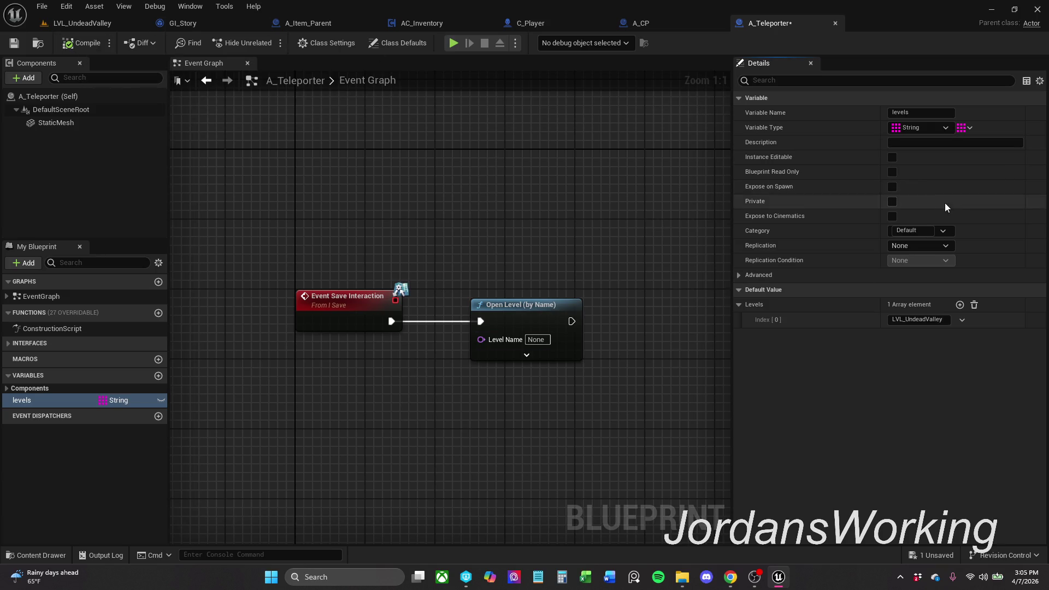
{"action": "left_click", "coordinate": [960, 305]}
{"action": "left_click", "coordinate": [902, 336]}
{"action": "type", "text": "LVL_Metrics"}
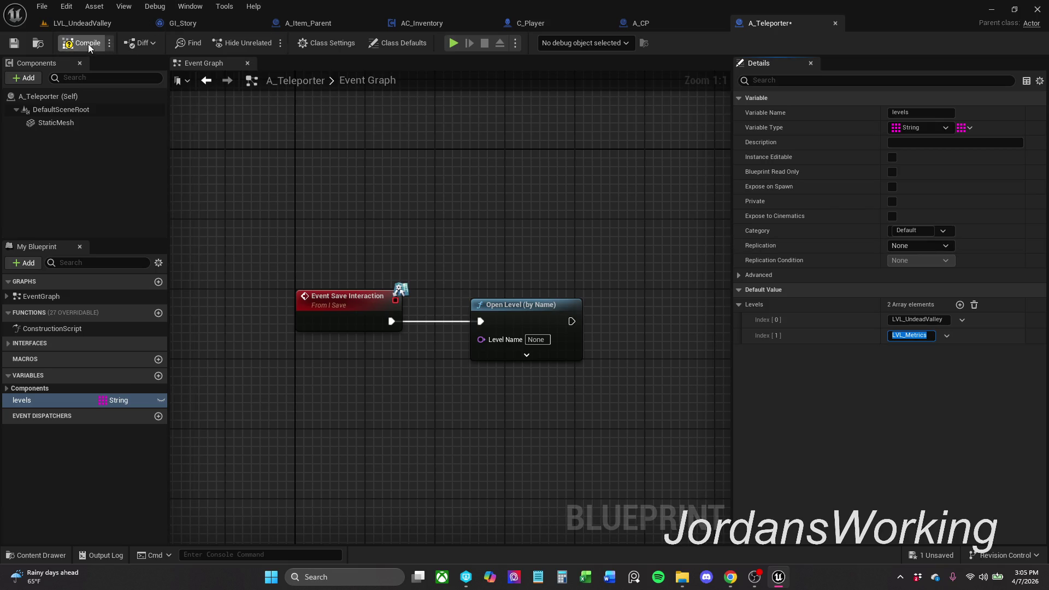
{"action": "left_click", "coordinate": [58, 553]}
- Browse the Content > Levels folder to check the level names
{"action": "left_click", "coordinate": [268, 401]}
{"action": "left_click", "coordinate": [480, 479]}
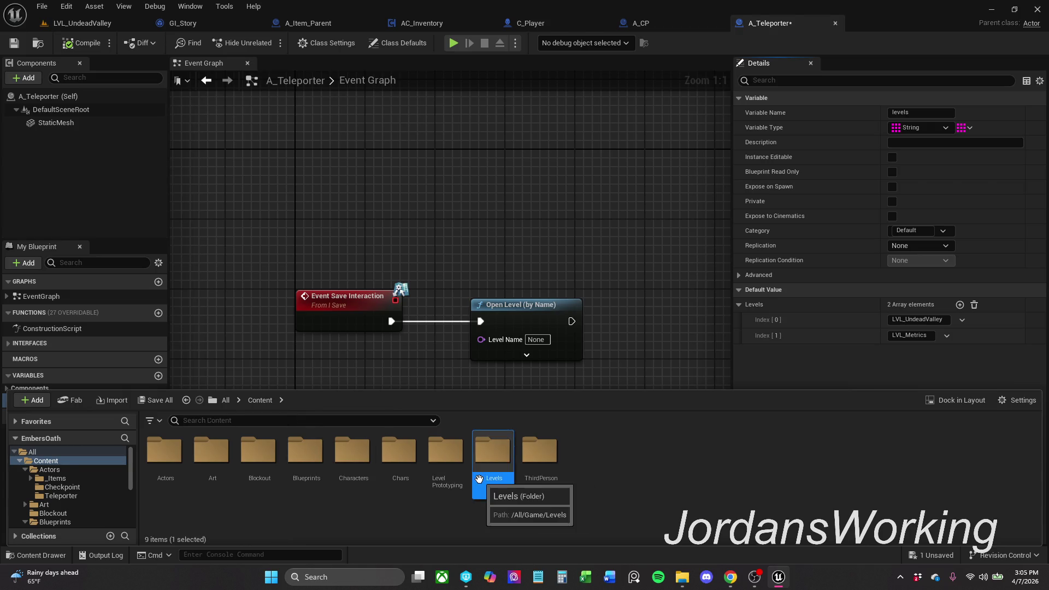
{"action": "double_click", "coordinate": [479, 480]}
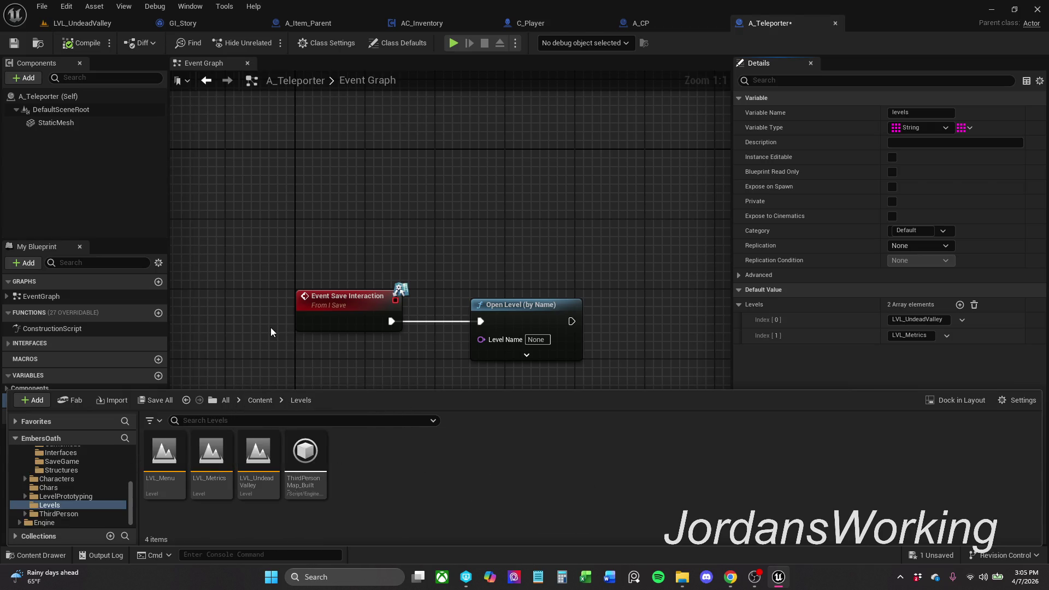
{"action": "left_click", "coordinate": [340, 275]}
- In LVL_UndeadValley, drag an A_Teleporter actor from Content > Actors > Teleporter into the level
{"action": "left_click", "coordinate": [104, 27]}
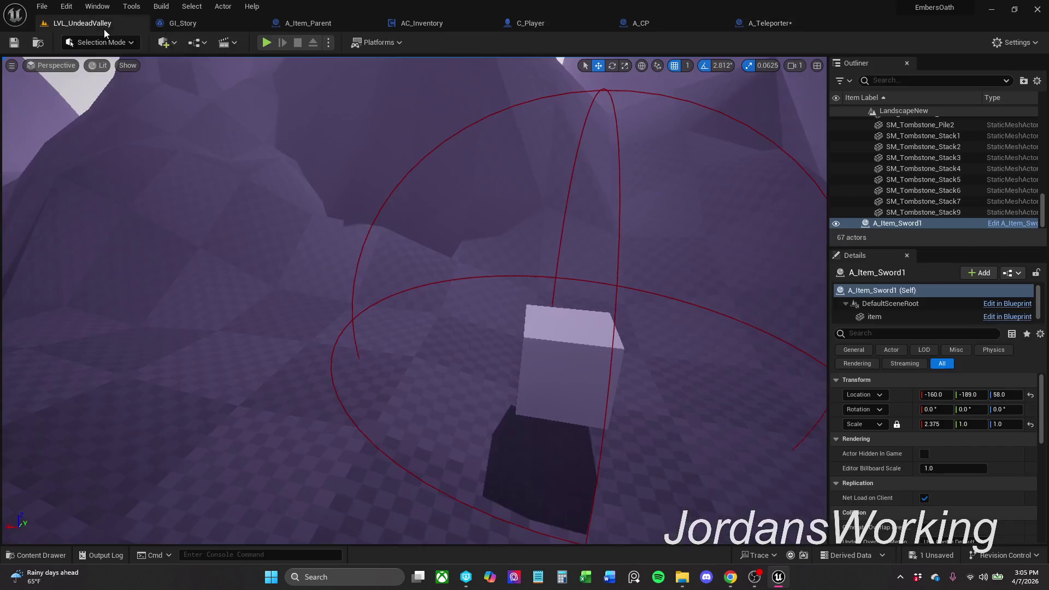
{"action": "left_click", "coordinate": [57, 555]}
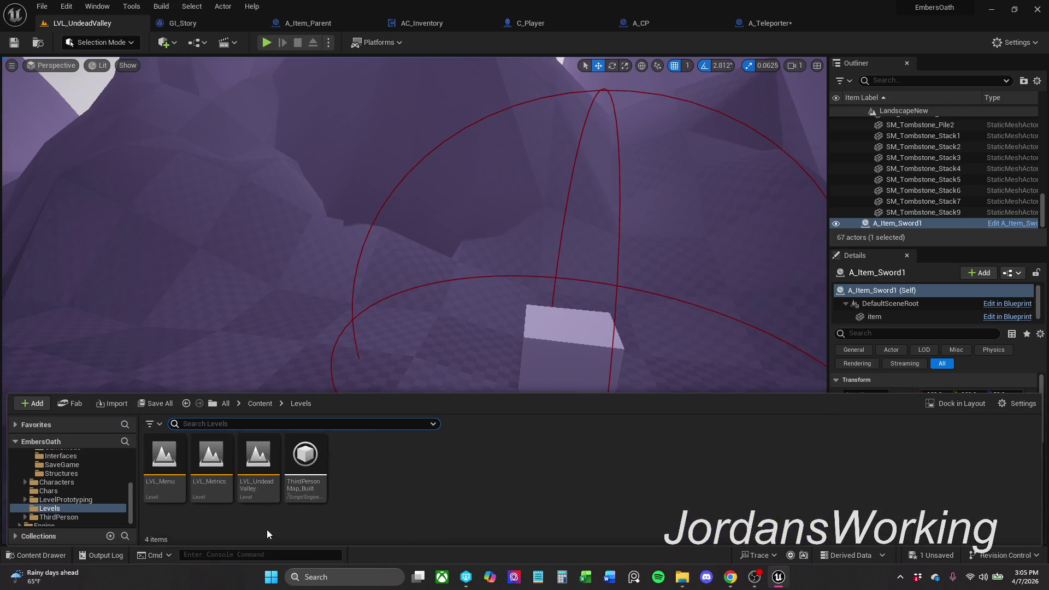
{"action": "left_click", "coordinate": [260, 403]}
{"action": "double_click", "coordinate": [164, 456]}
{"action": "left_click", "coordinate": [267, 481]}
{"action": "double_click", "coordinate": [267, 481]}
{"action": "mouse_move", "coordinate": [164, 457]}
{"action": "left_mouse_down"}
{"action": "mouse_move", "coordinate": [201, 300]}
{"action": "mouse_move", "coordinate": [108, 379]}
{"action": "left_mouse_up"}
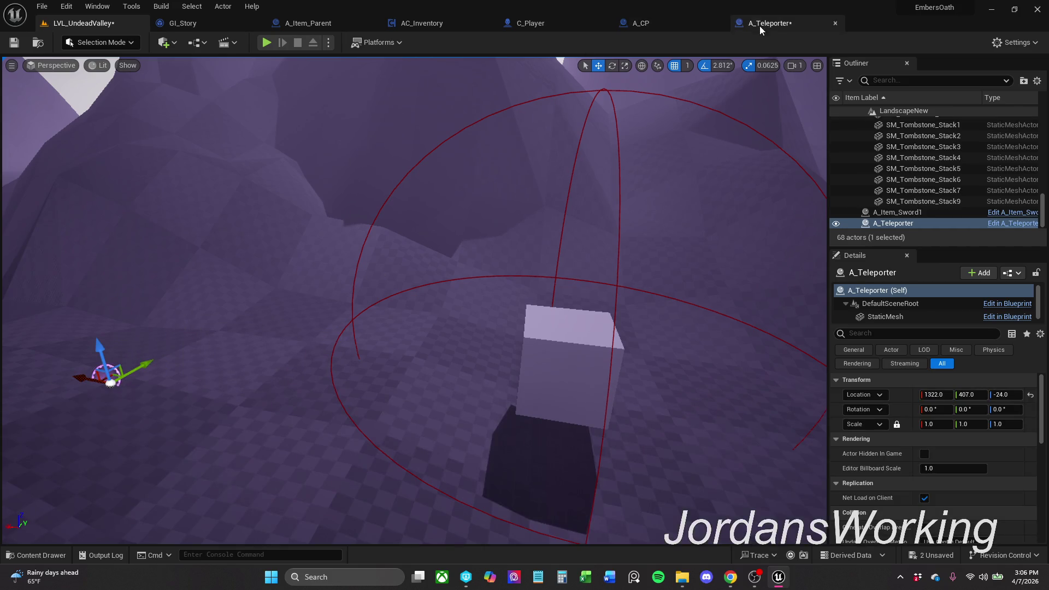
{"action": "left_click", "coordinate": [763, 24]}
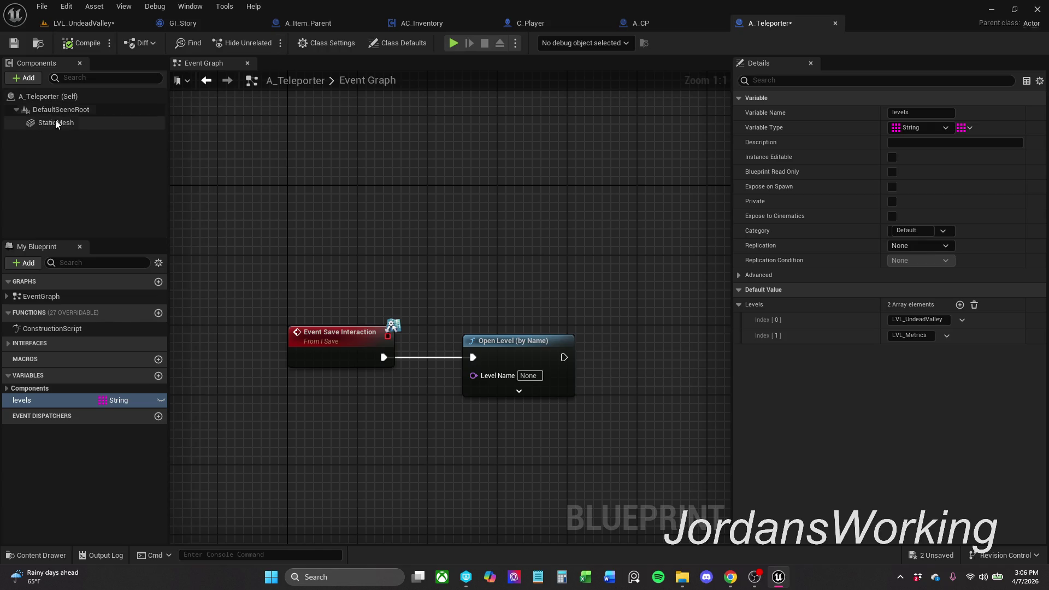
- Search 'sphere' in the StaticMesh component's mesh picker and assign the Sphere mesh
{"action": "left_click", "coordinate": [69, 122]}
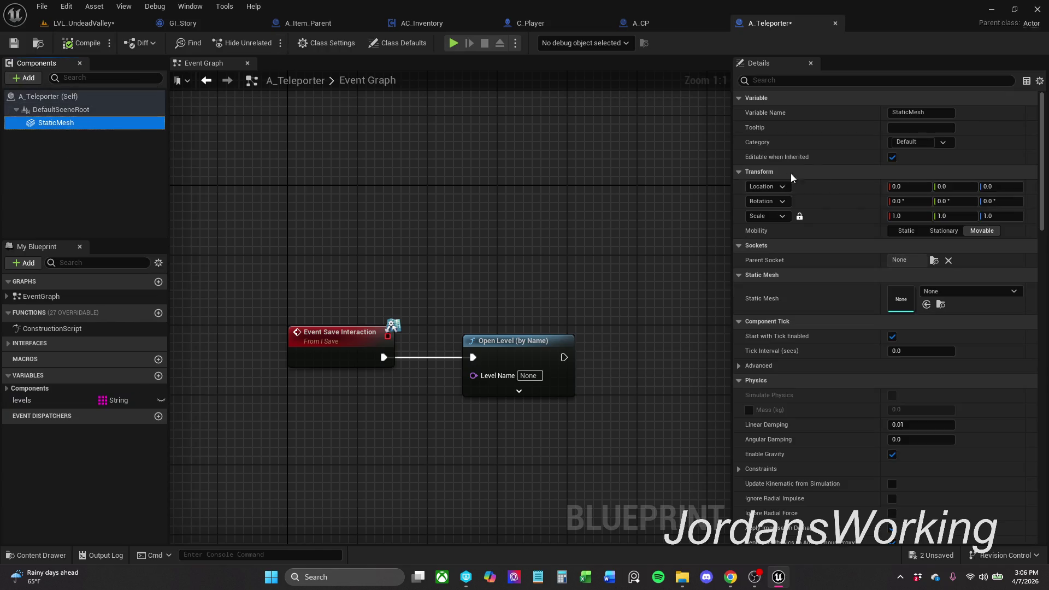
{"action": "left_click", "coordinate": [956, 294]}
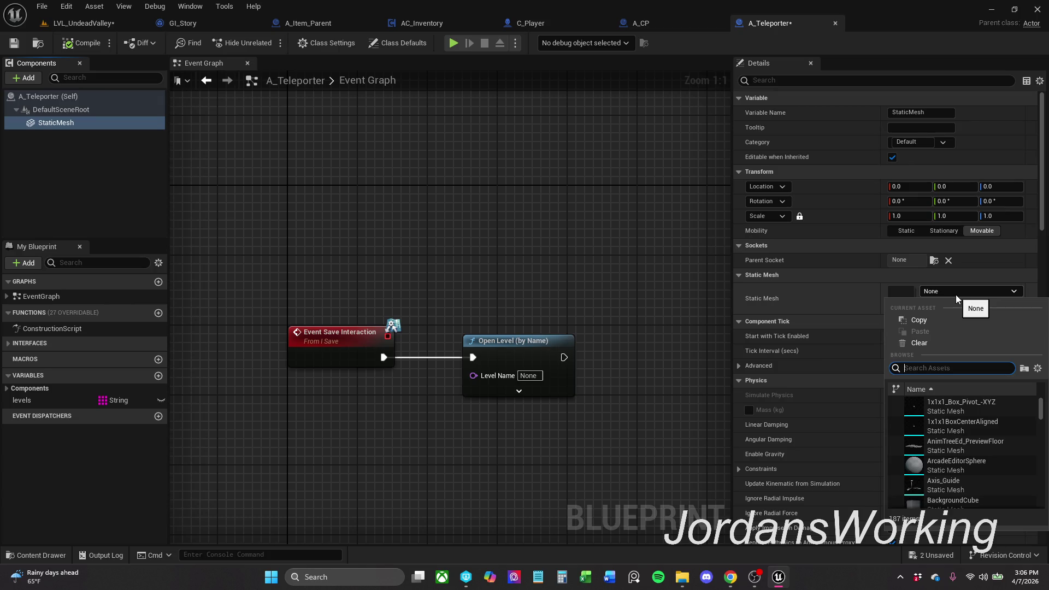
{"action": "type", "text": "sphere"}
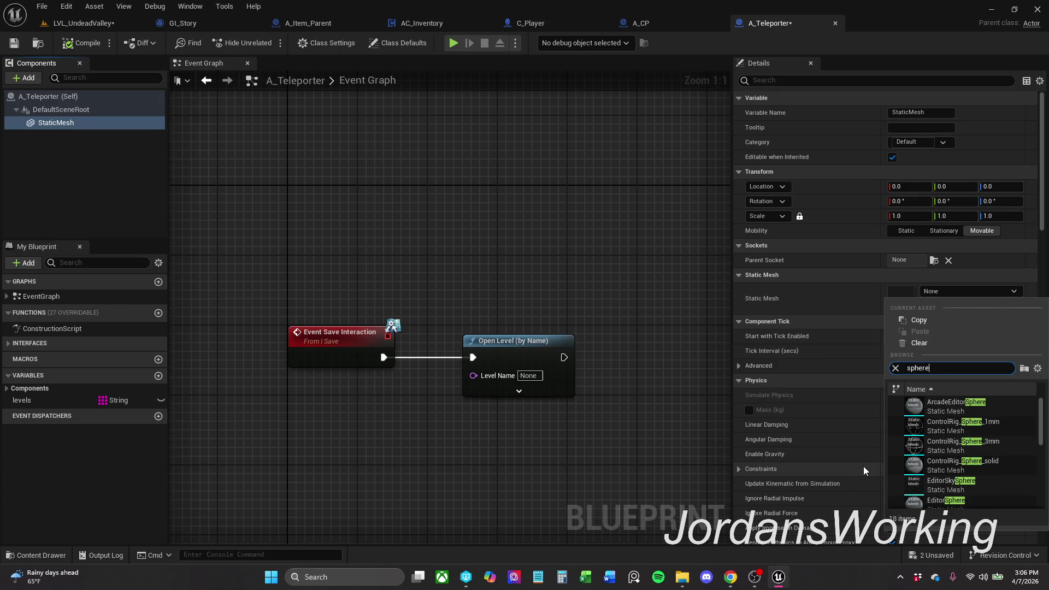
{"action": "scroll", "coordinate": [1006, 470], "scroll_direction": "down", "scroll_amount": 5}
{"action": "mouse_move", "coordinate": [998, 469]}
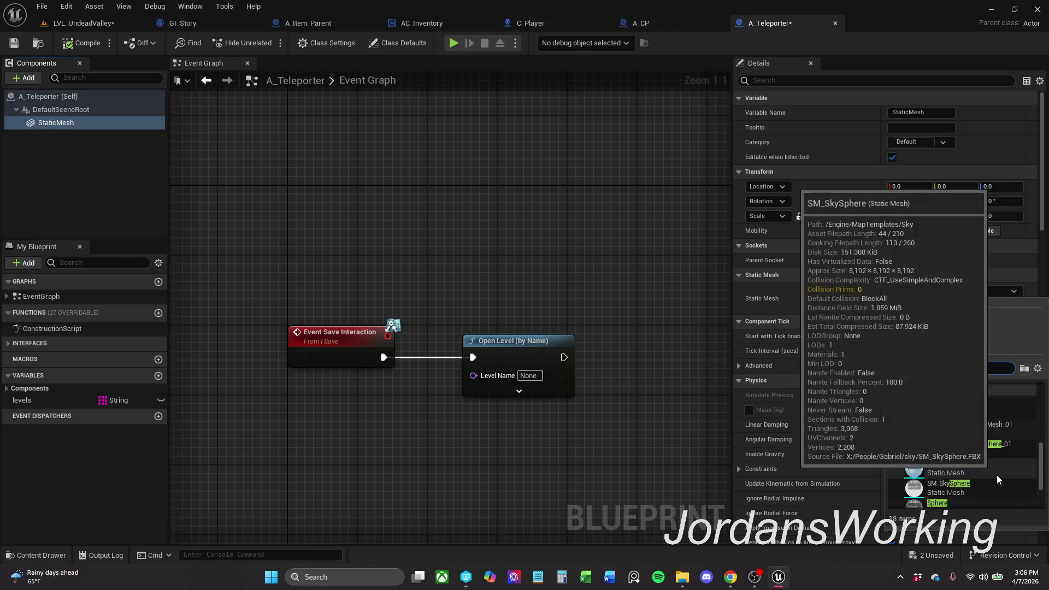
{"action": "left_click", "coordinate": [981, 461]}
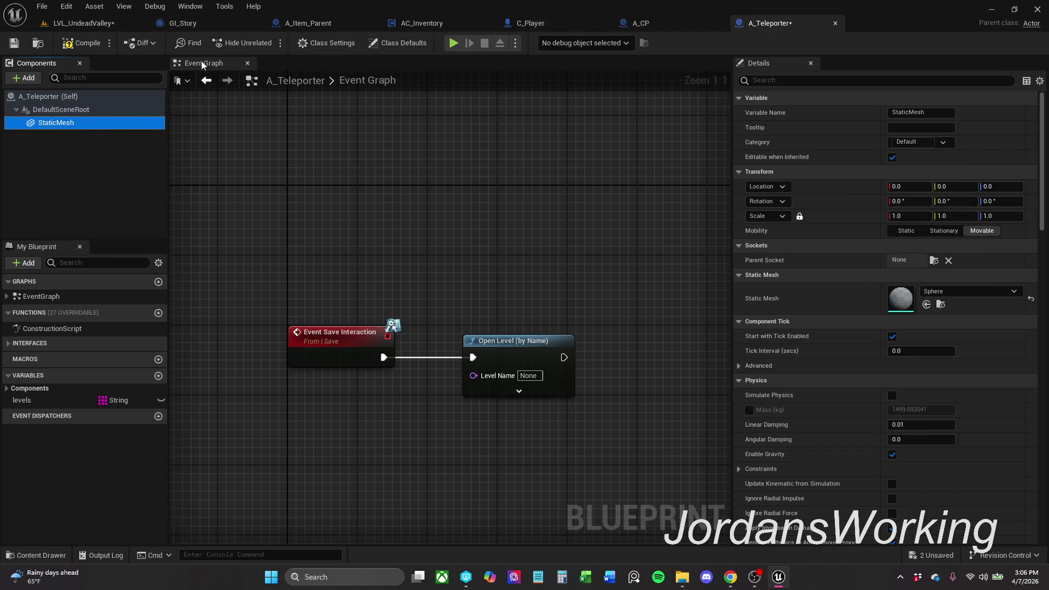
{"action": "left_click", "coordinate": [128, 25]}
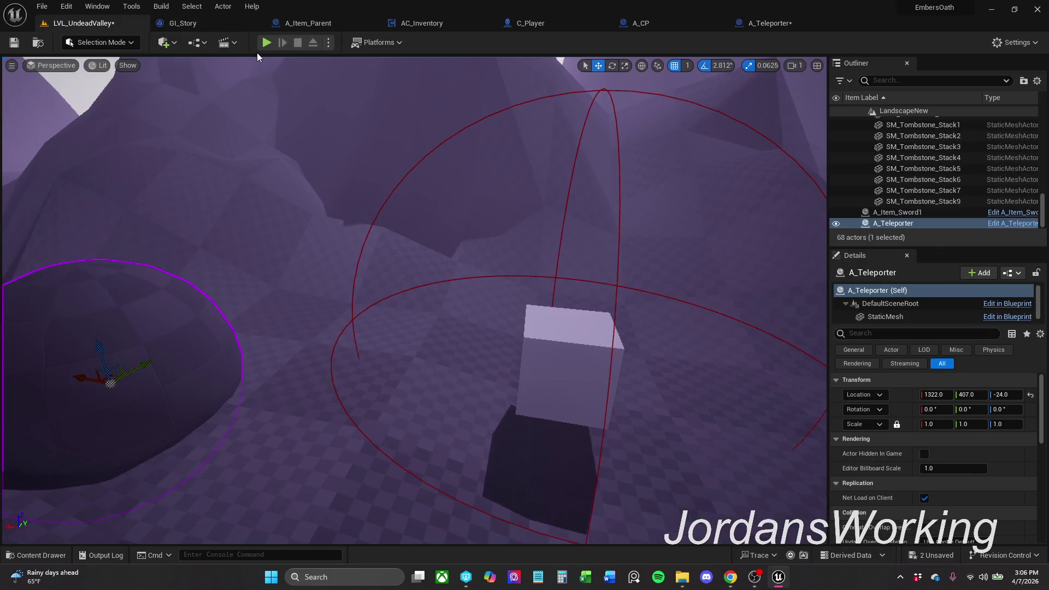
- Raise the teleporter to Z 109 and playtest walking into it, which loads LVL_Menu
{"action": "left_click_drag", "start_coordinate": [96, 345], "coordinate": [105, 241]}
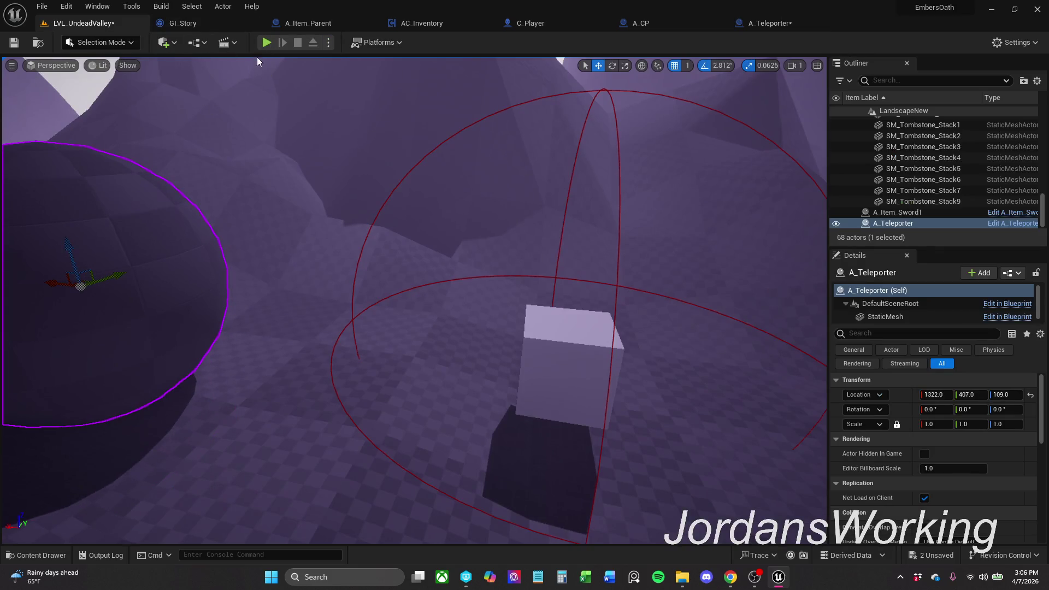
{"action": "left_click", "coordinate": [266, 43]}
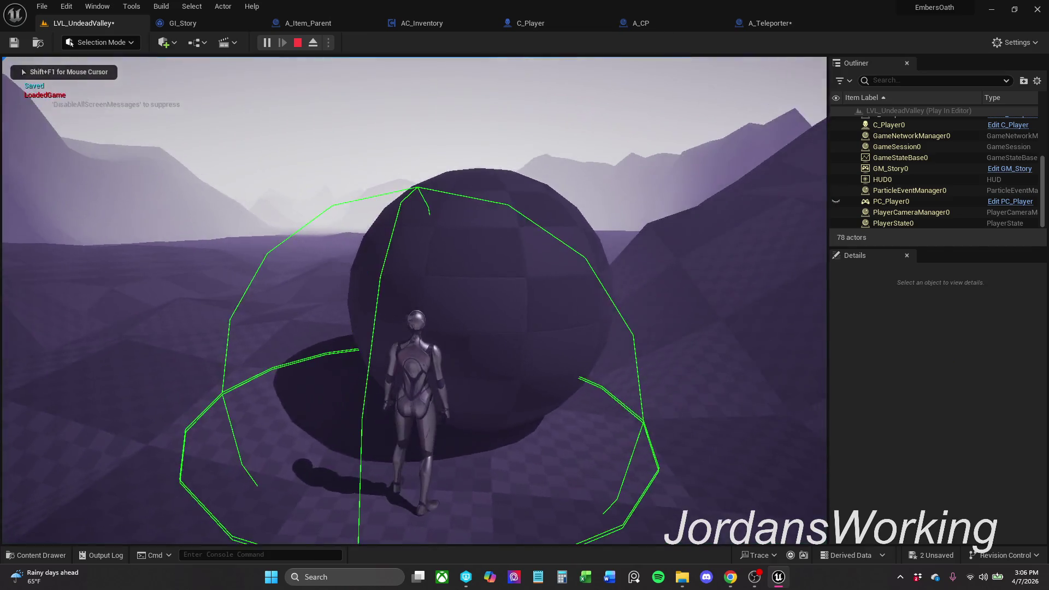
{"action": "key", "text": "w"}
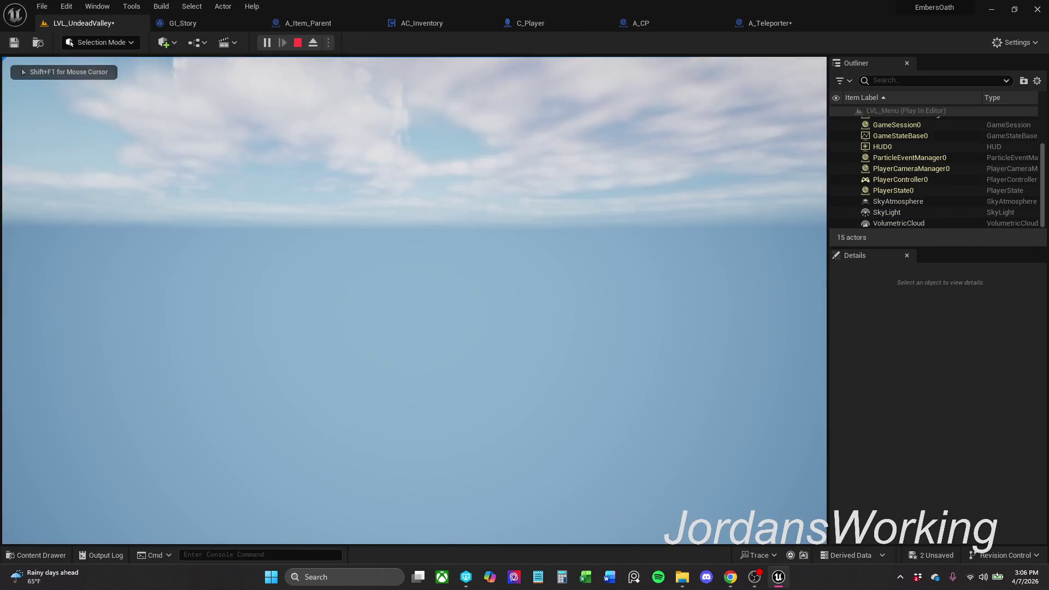
{"action": "key", "text": "Escape"}
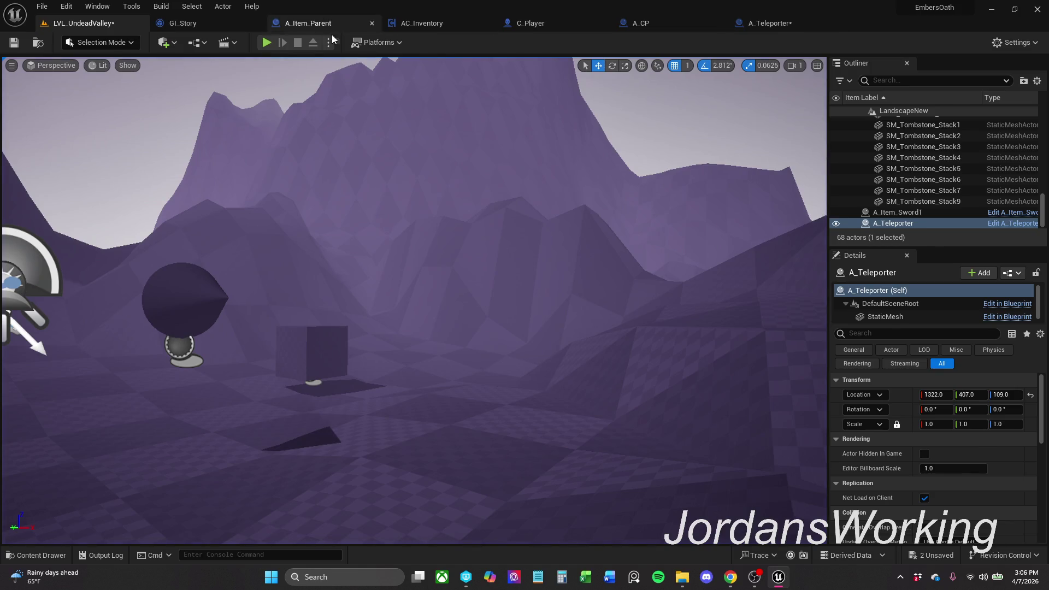
{"action": "left_click", "coordinate": [266, 42]}
{"action": "key", "text": "Escape"}
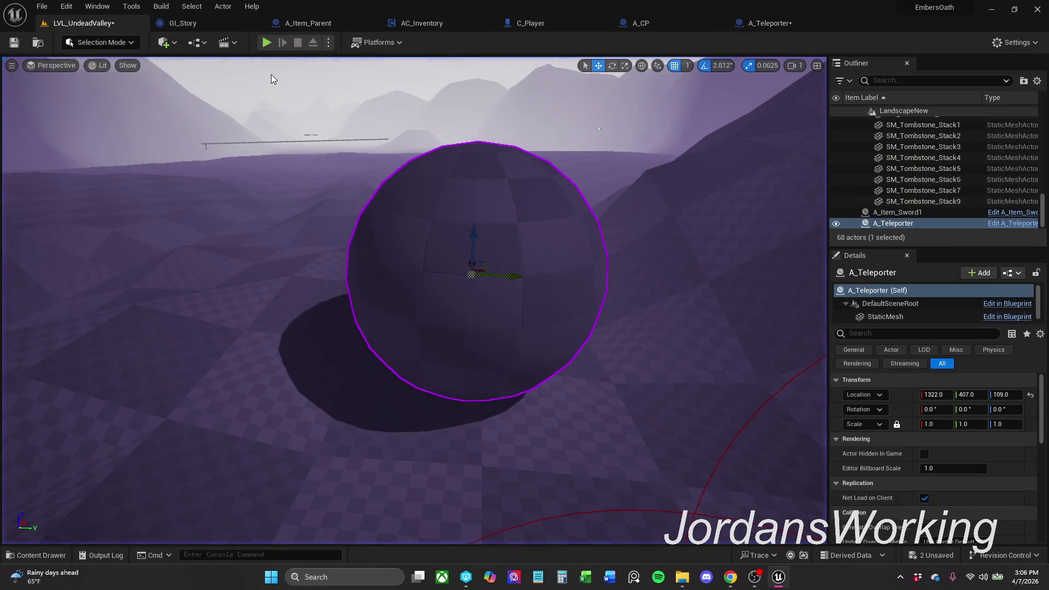
{"action": "scroll", "coordinate": [458, 214], "scroll_direction": "down", "scroll_amount": 5}
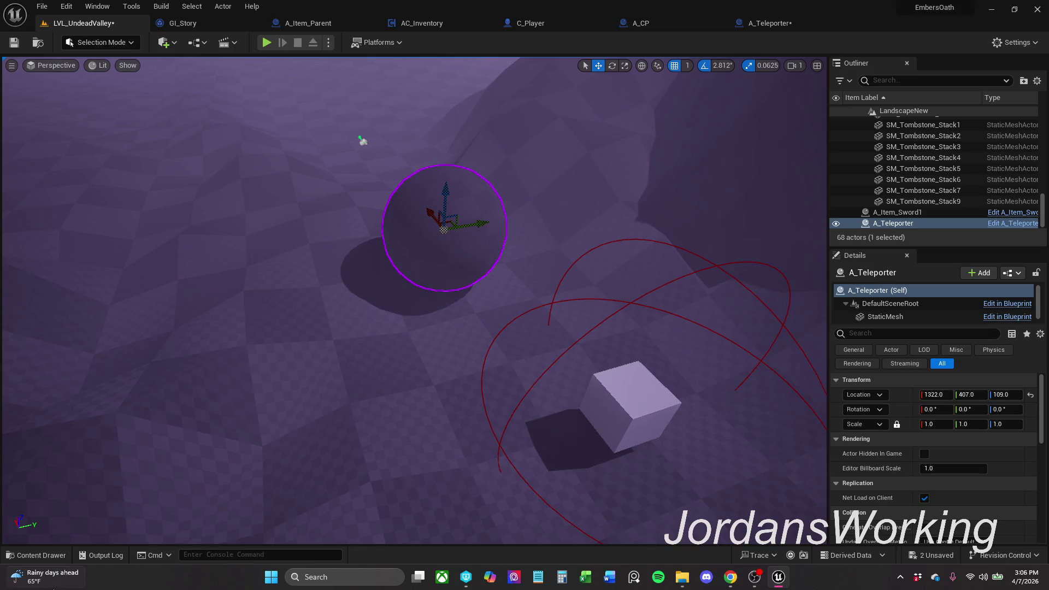
{"action": "left_click", "coordinate": [36, 555]}
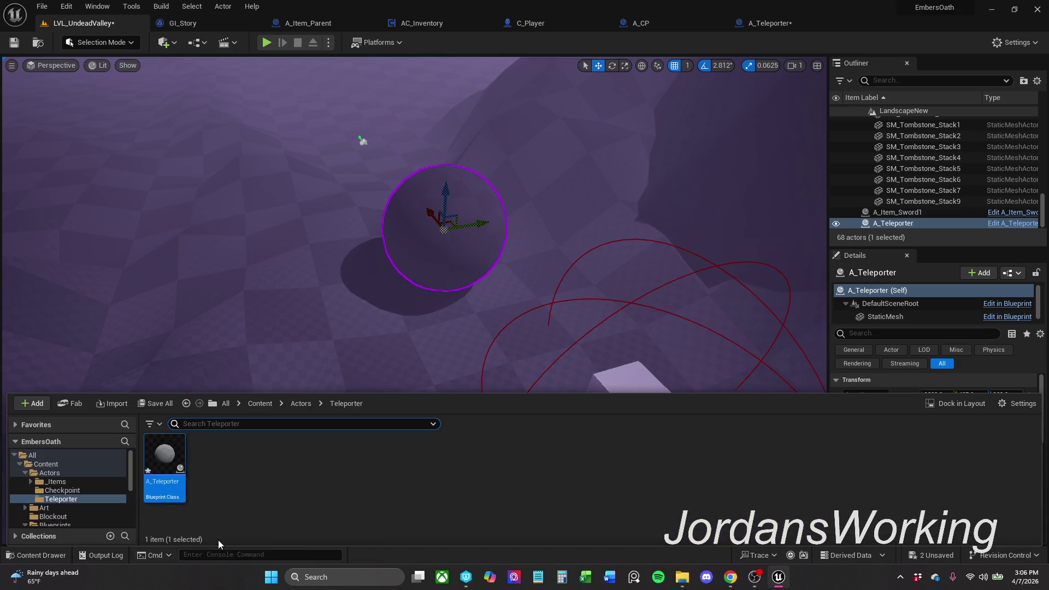
- Save all unsaved changes to the teleporter and LVL_UndeadValley
{"action": "left_click", "coordinate": [301, 407]}
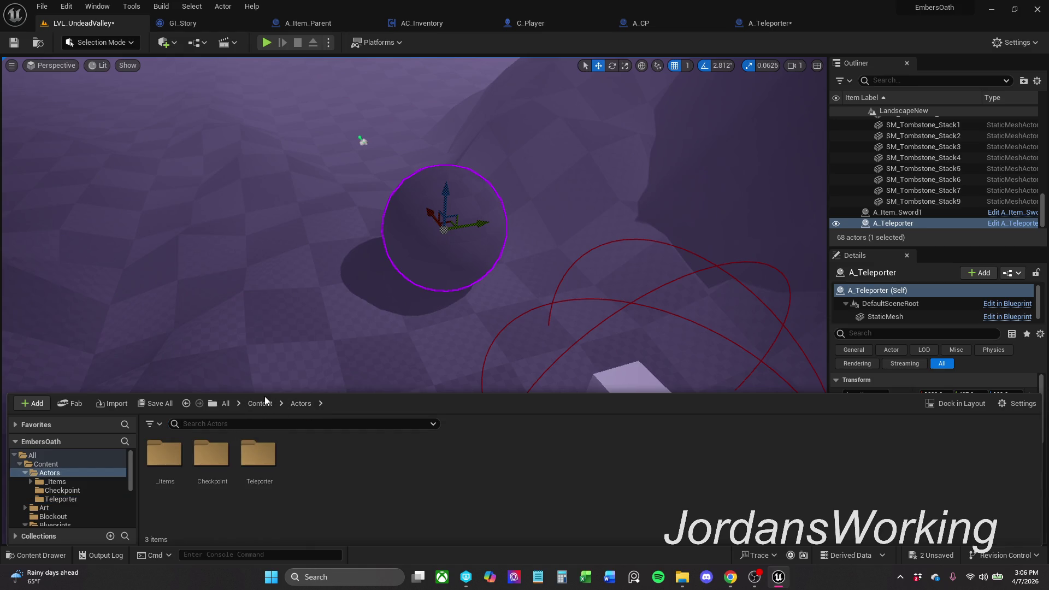
{"action": "left_click", "coordinate": [260, 404]}
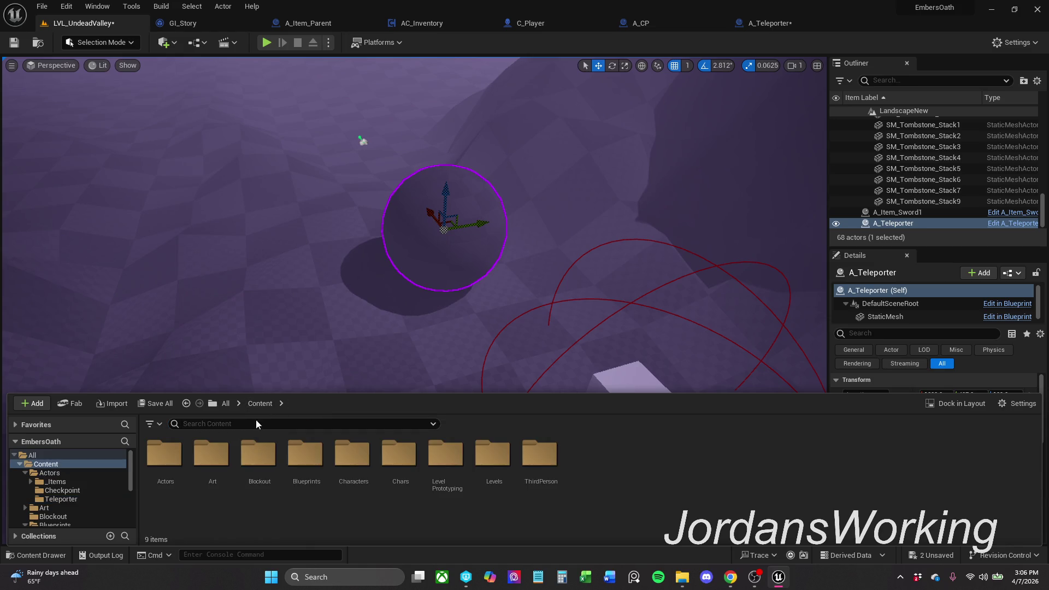
{"action": "double_click", "coordinate": [492, 481]}
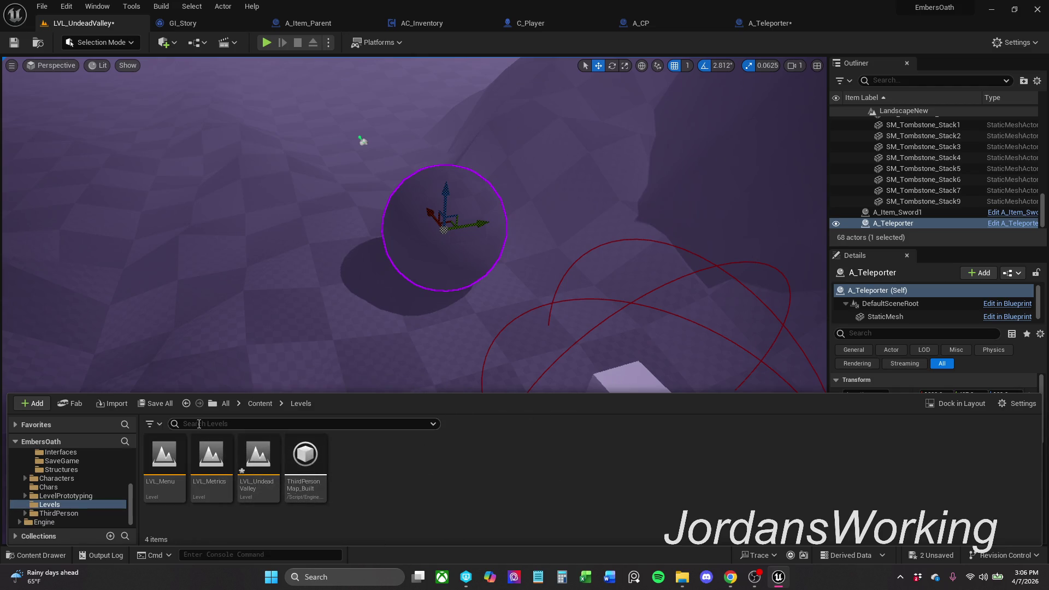
{"action": "left_click", "coordinate": [152, 403]}
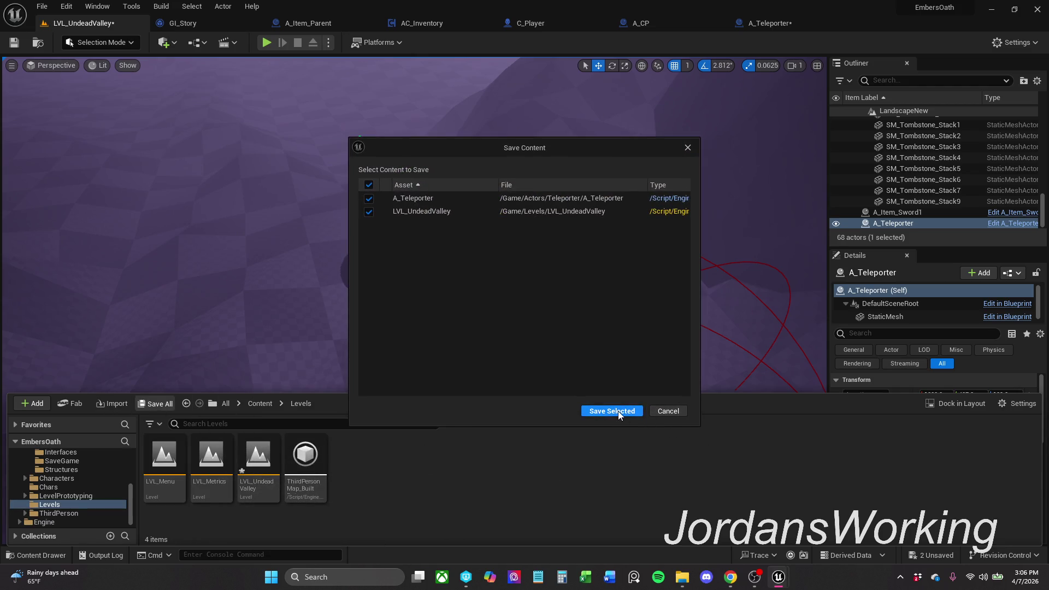
{"action": "left_click", "coordinate": [618, 411]}
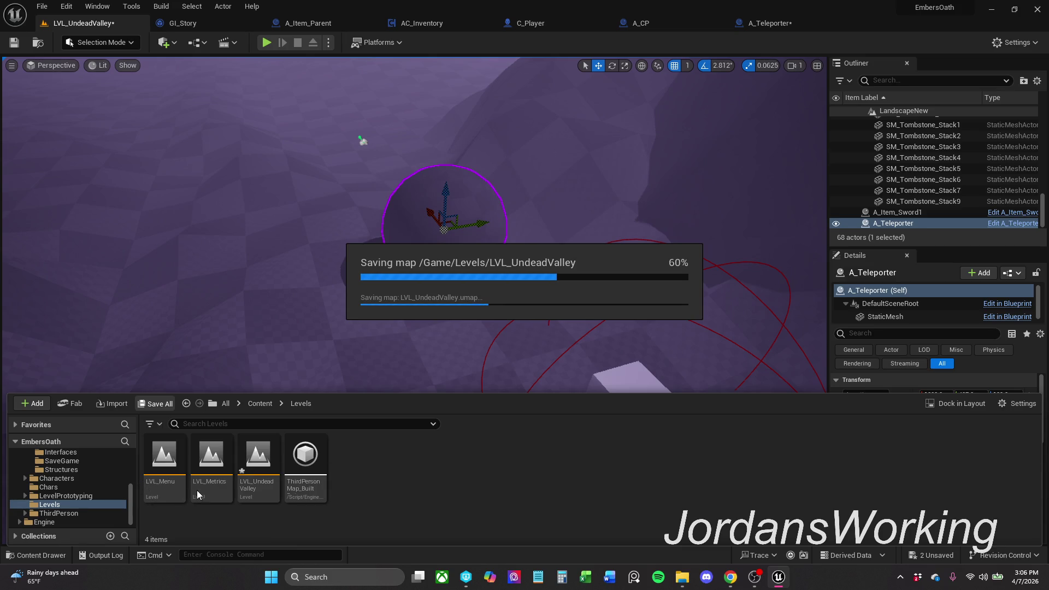
- Look over the empty LVL_Menu level, then open the LVL_Metrics level
{"action": "double_click", "coordinate": [169, 483]}
{"action": "left_click_drag", "start_coordinate": [98, 224], "coordinate": [99, 273]}
{"action": "left_click_drag", "start_coordinate": [297, 525], "coordinate": [297, 516]}
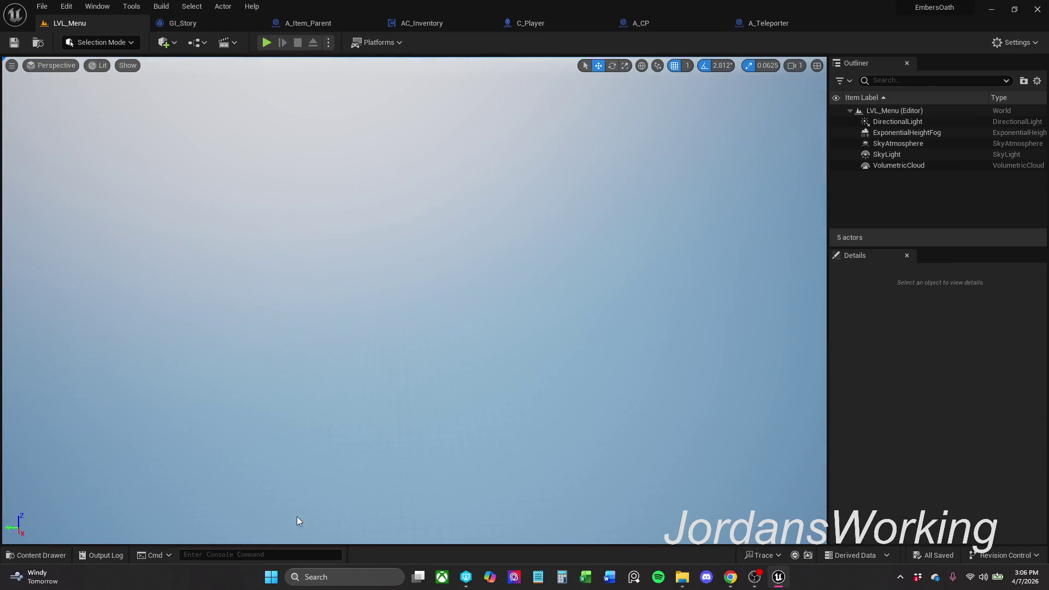
{"action": "left_click", "coordinate": [37, 556]}
{"action": "double_click", "coordinate": [214, 486]}
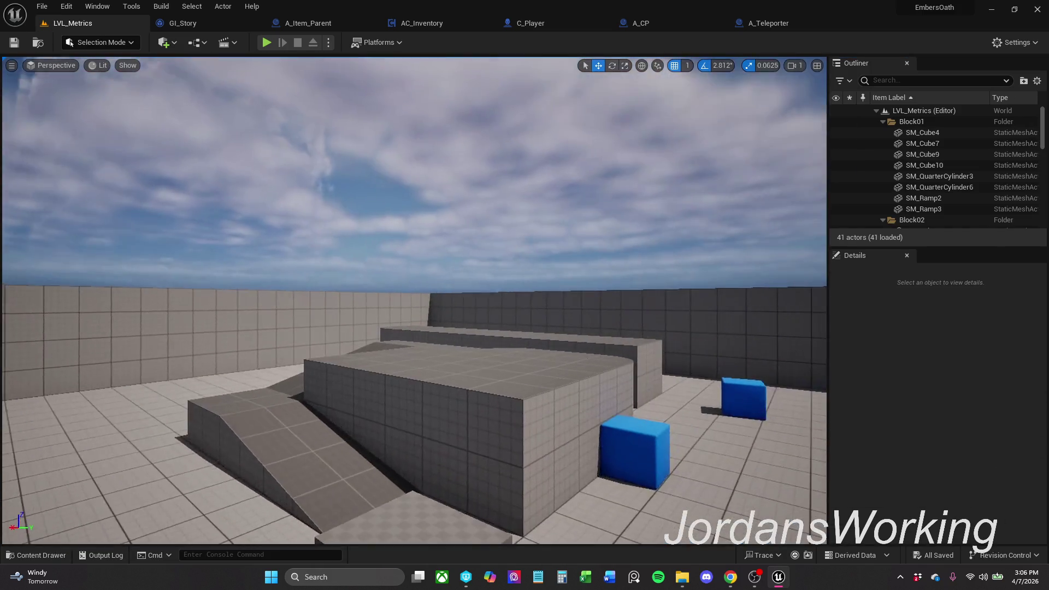
{"action": "mouse_move", "coordinate": [391, 275]}
{"action": "left_mouse_down"}
{"action": "mouse_move", "coordinate": [386, 235]}
{"action": "mouse_move", "coordinate": [391, 275]}
{"action": "left_mouse_up"}
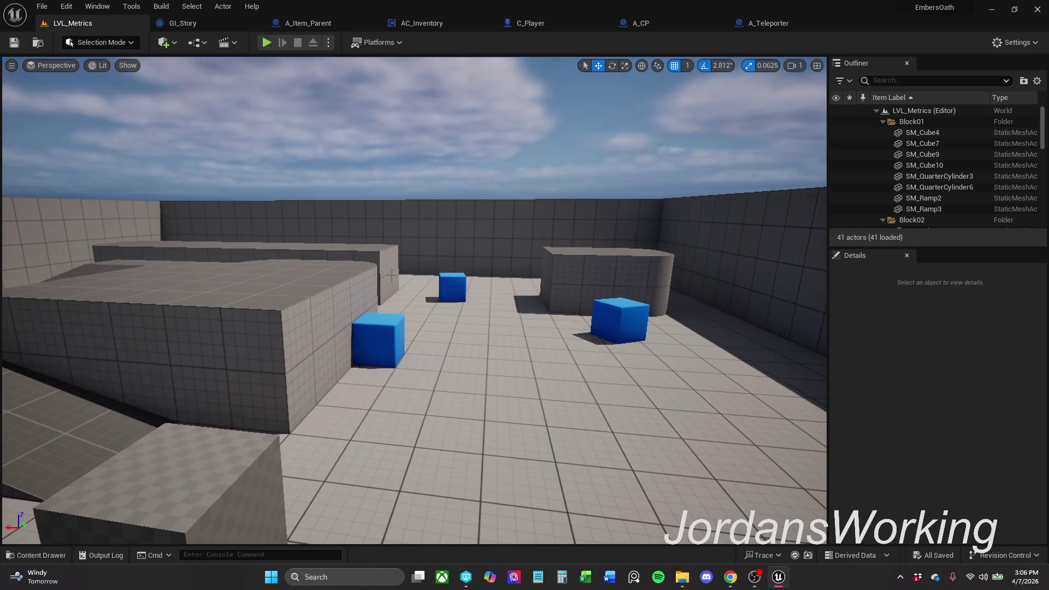
{"action": "left_click", "coordinate": [789, 21]}
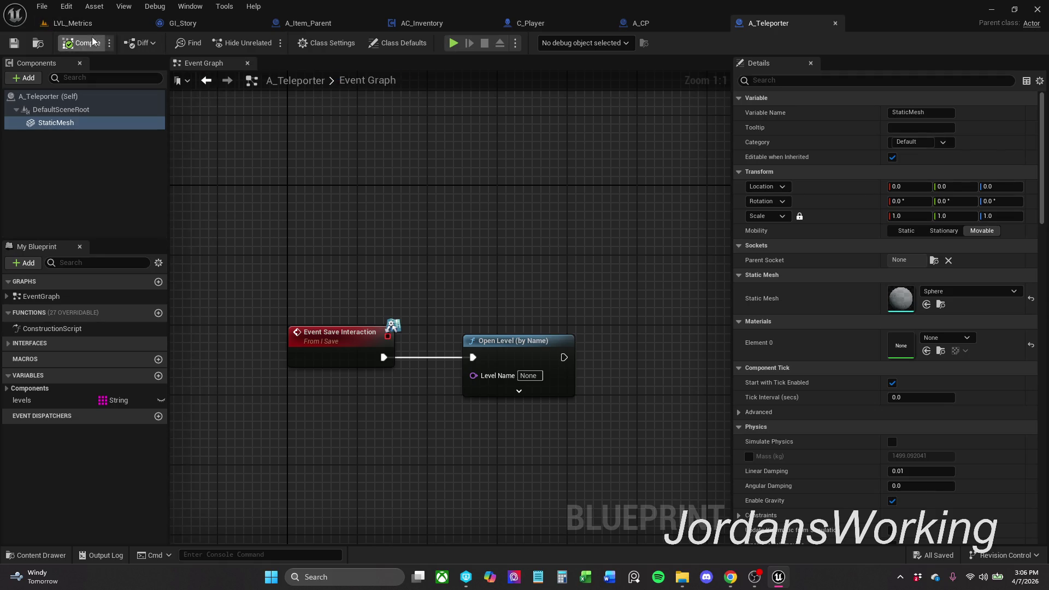
- Set the Open Level (by Name) node's Level Name to LVL_Metrics
{"action": "left_click", "coordinate": [76, 23]}
{"action": "left_click", "coordinate": [796, 24]}
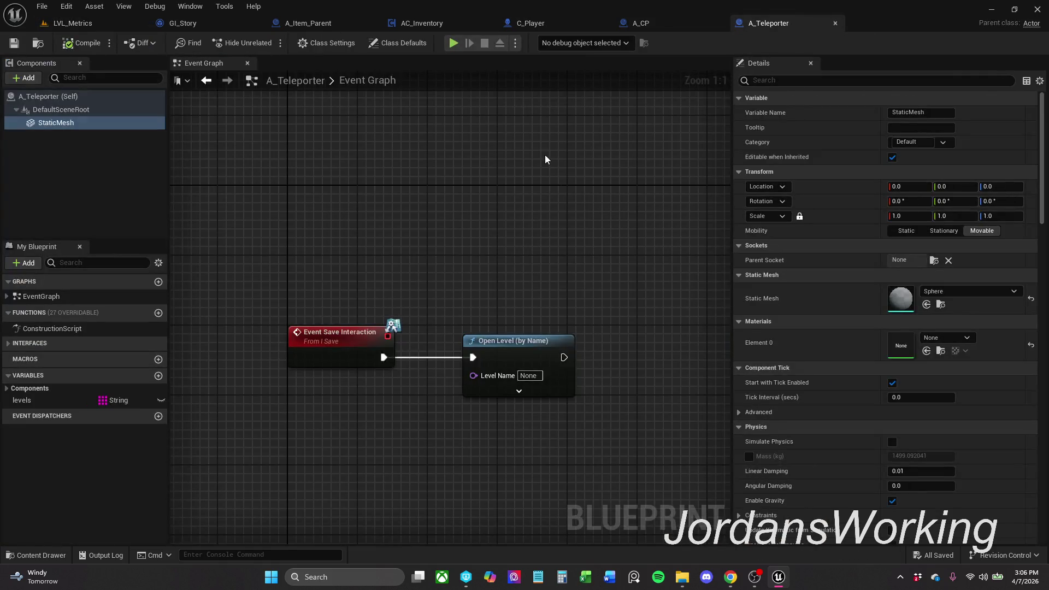
{"action": "left_click", "coordinate": [534, 377]}
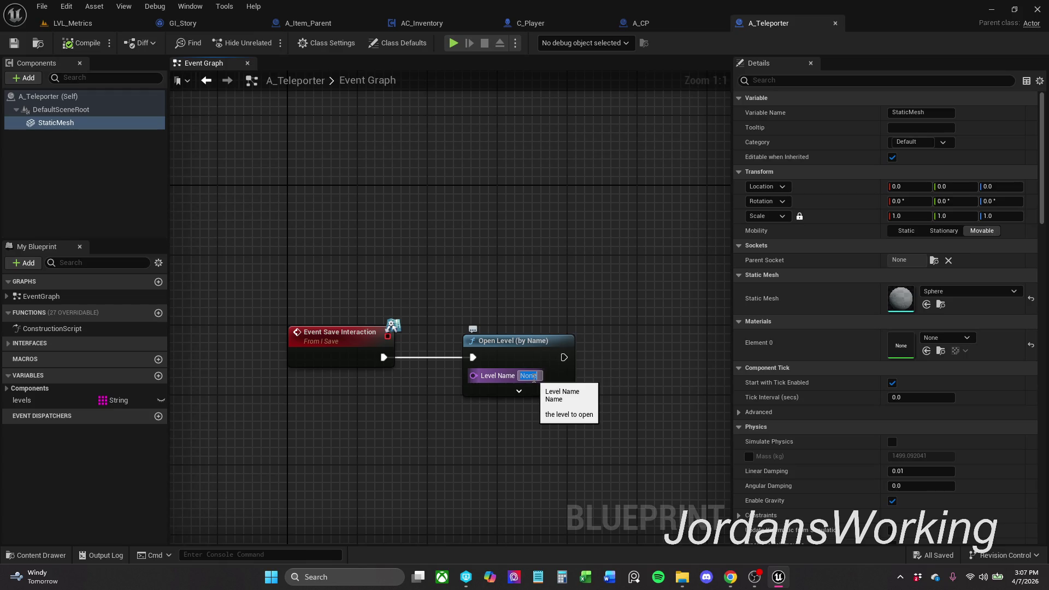
{"action": "type", "text": "LVL_Met"}
{"action": "type", "text": "rics"}
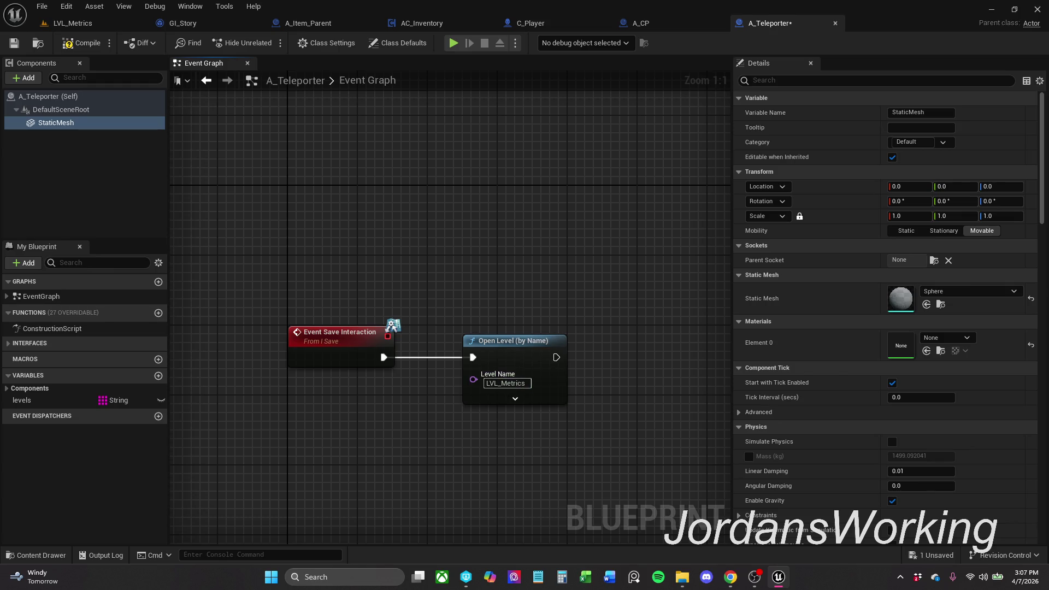
{"action": "left_click", "coordinate": [88, 25]}
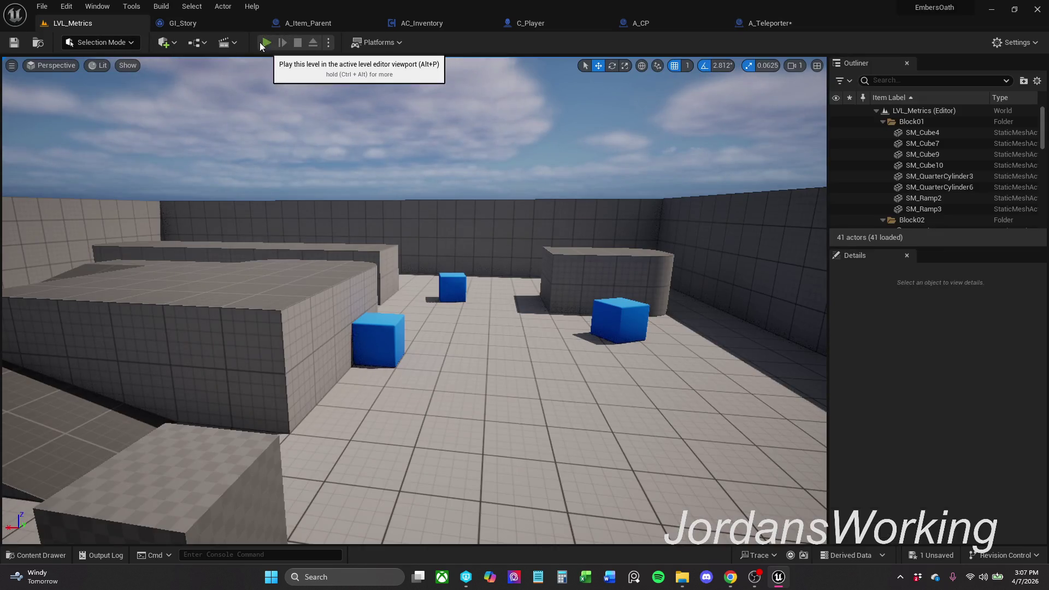
- Run a quick playtest of LVL_Metrics
{"action": "left_click", "coordinate": [275, 42]}
{"action": "mouse_move", "coordinate": [414, 301]}
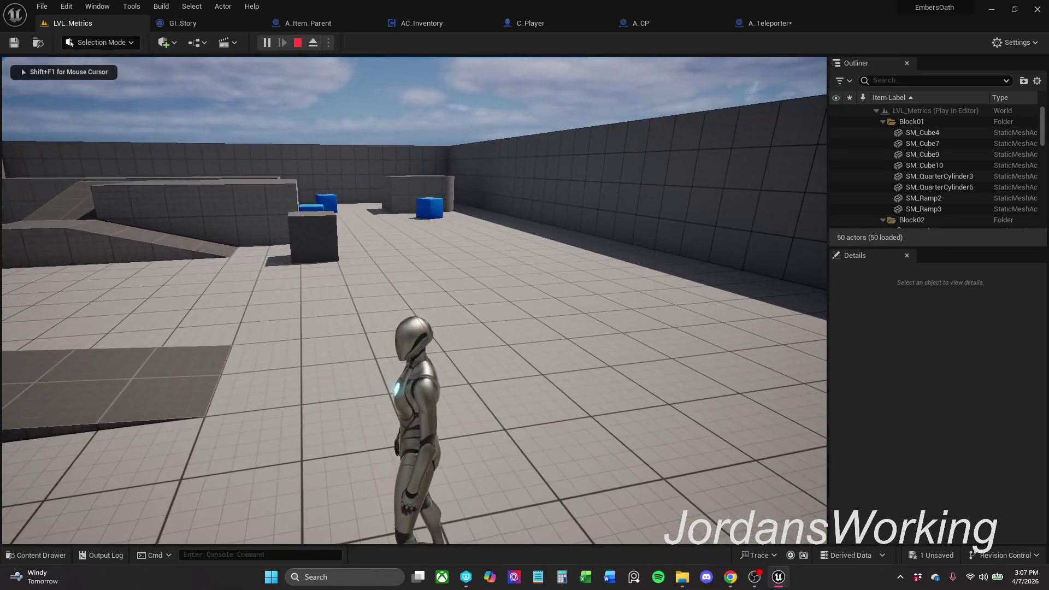
{"action": "key", "text": "Escape"}
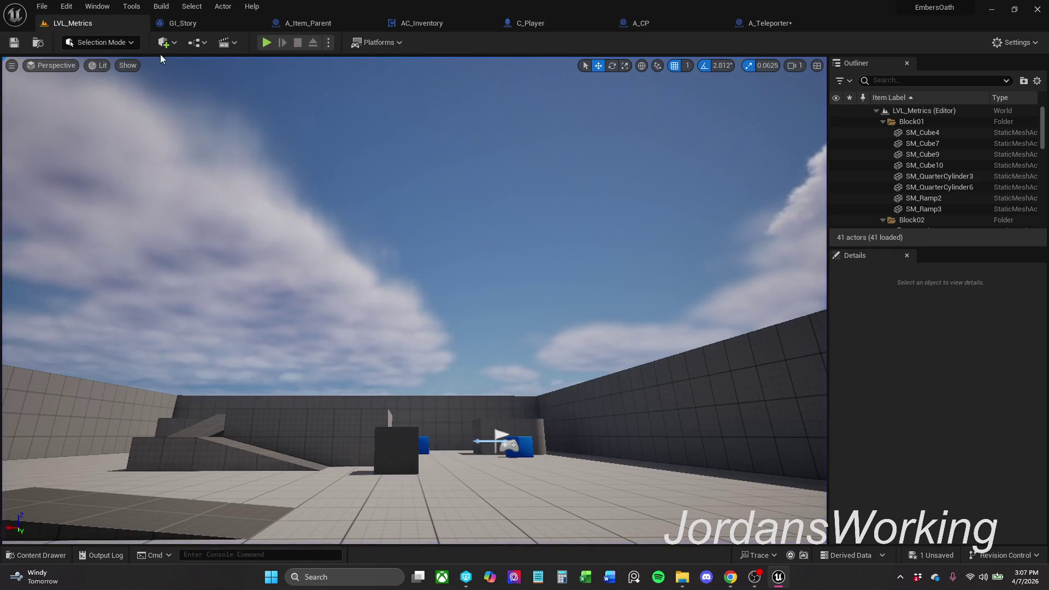
- Open LVL_UndeadValley from the Levels folder, saving the A_Teleporter changes first
{"action": "left_click", "coordinate": [61, 556]}
{"action": "double_click", "coordinate": [258, 485]}
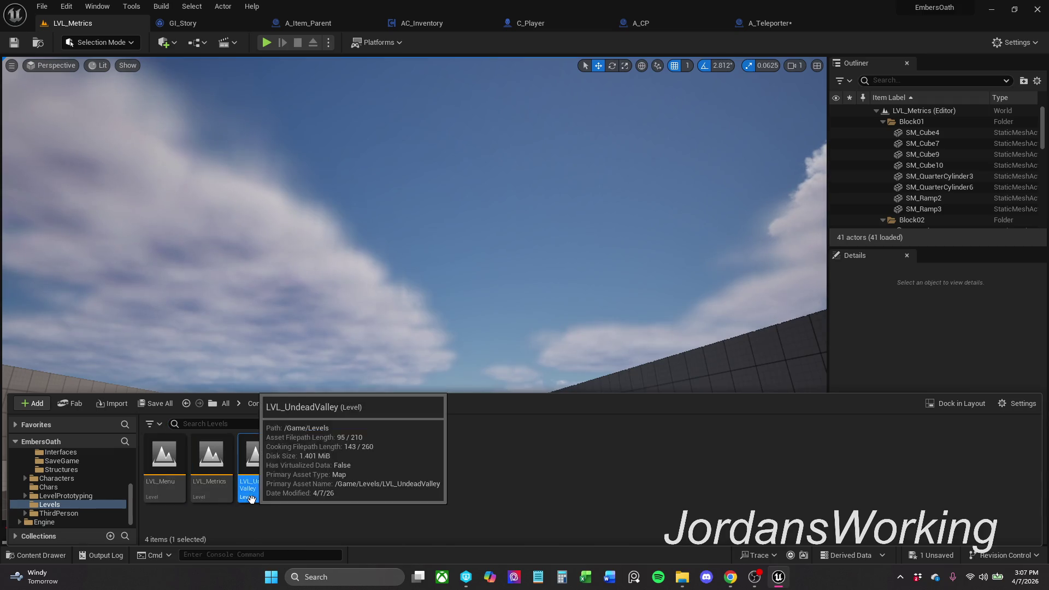
{"action": "left_click", "coordinate": [571, 416]}
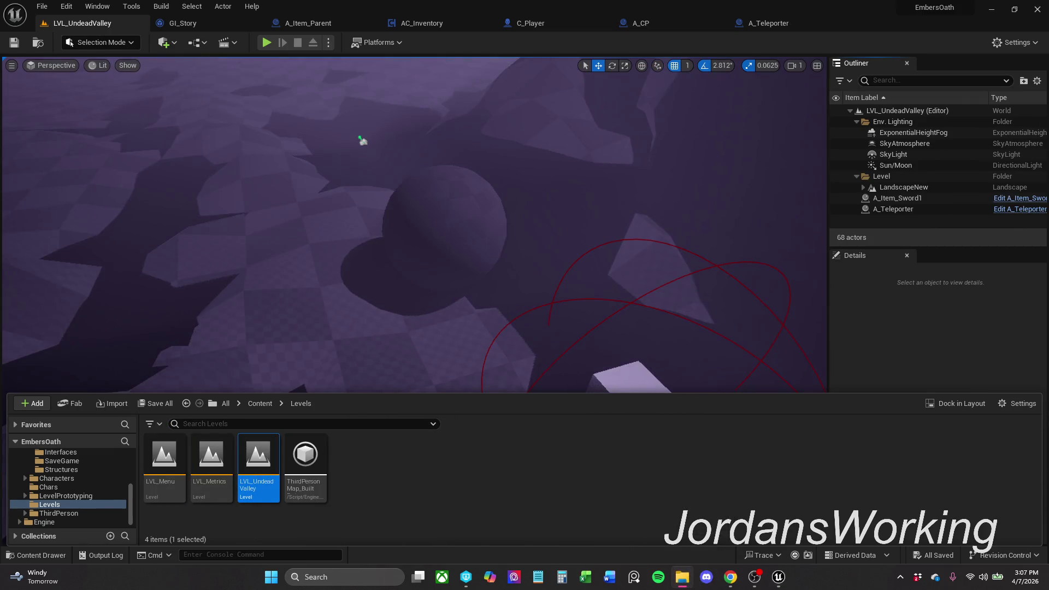
- Playtest LVL_UndeadValley: collect the sword and cube, then enter the teleporter to reach LVL_Metrics
{"action": "left_click", "coordinate": [266, 42]}
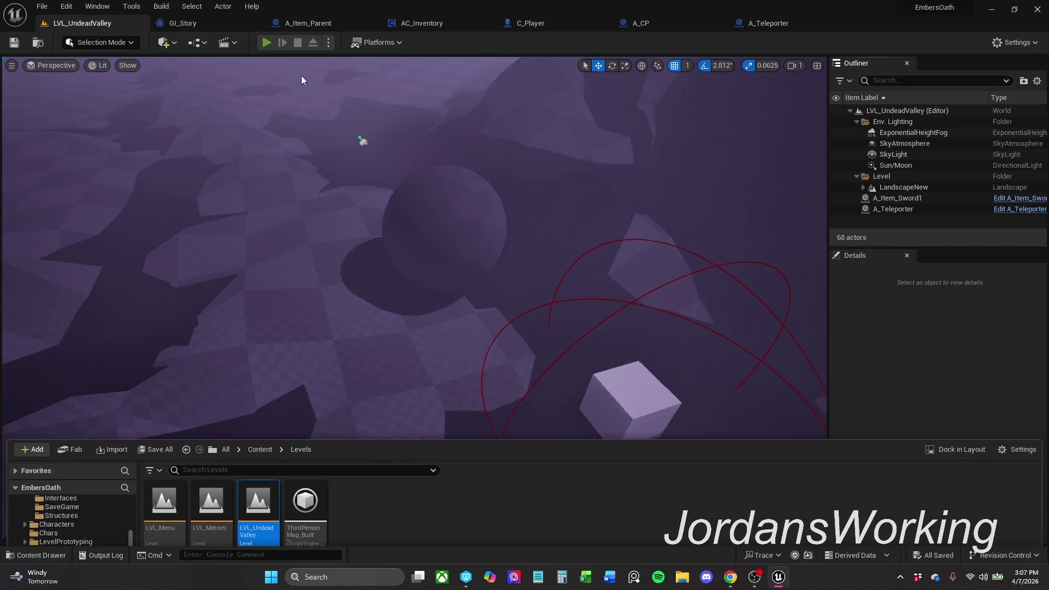
{"action": "key", "text": "w"}
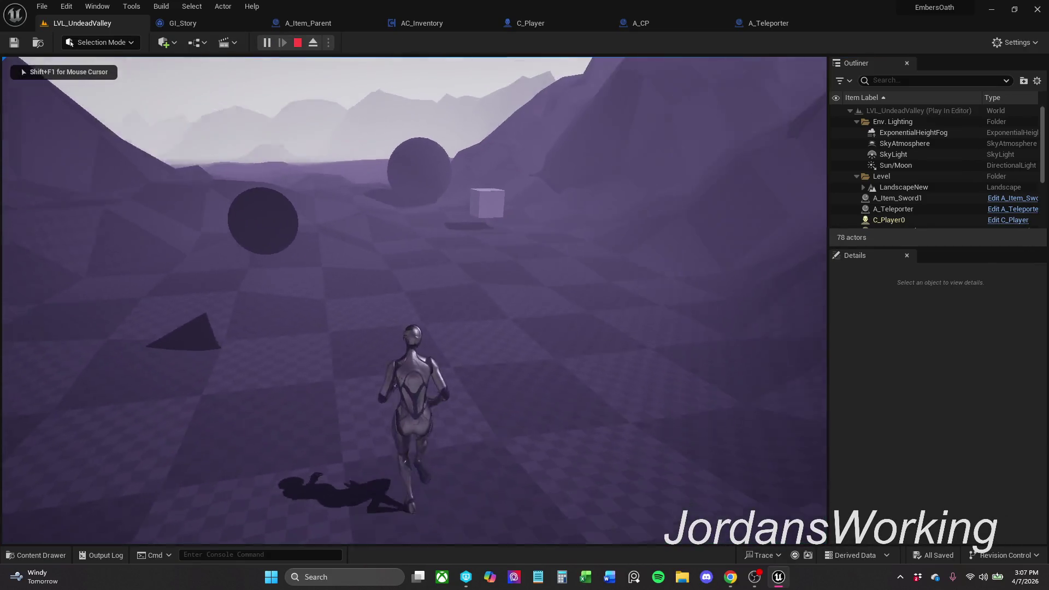
{"action": "key", "text": "w"}
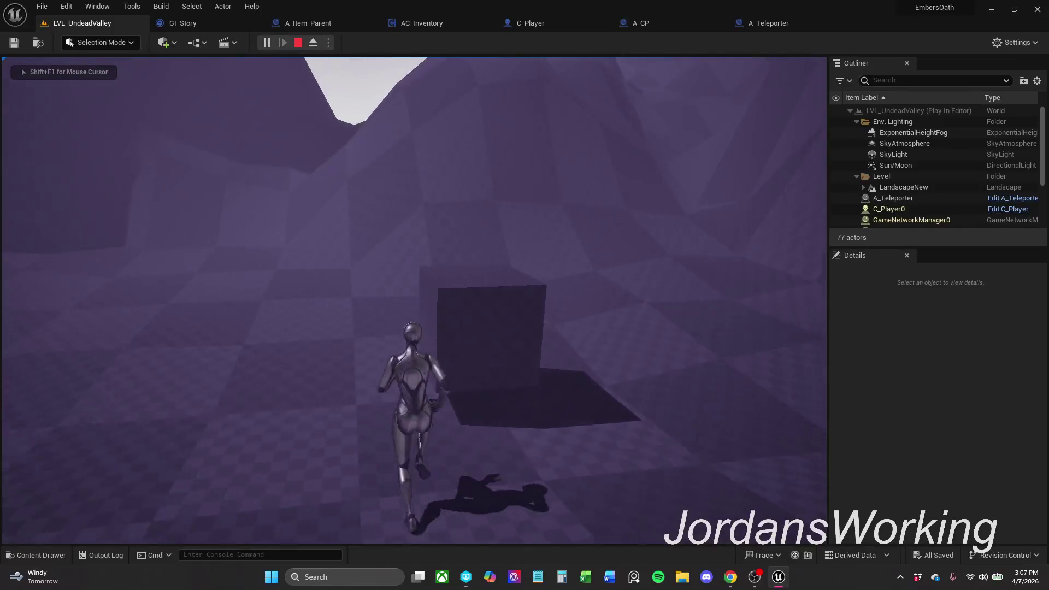
{"action": "key", "text": "w"}
{"action": "key", "text": "i"}
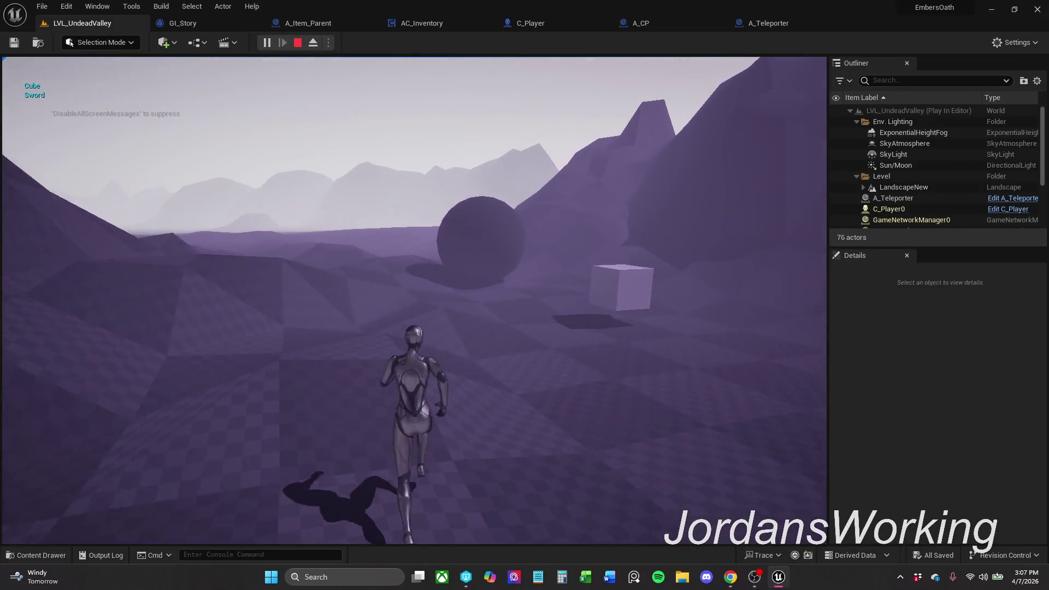
{"action": "key", "text": "w"}
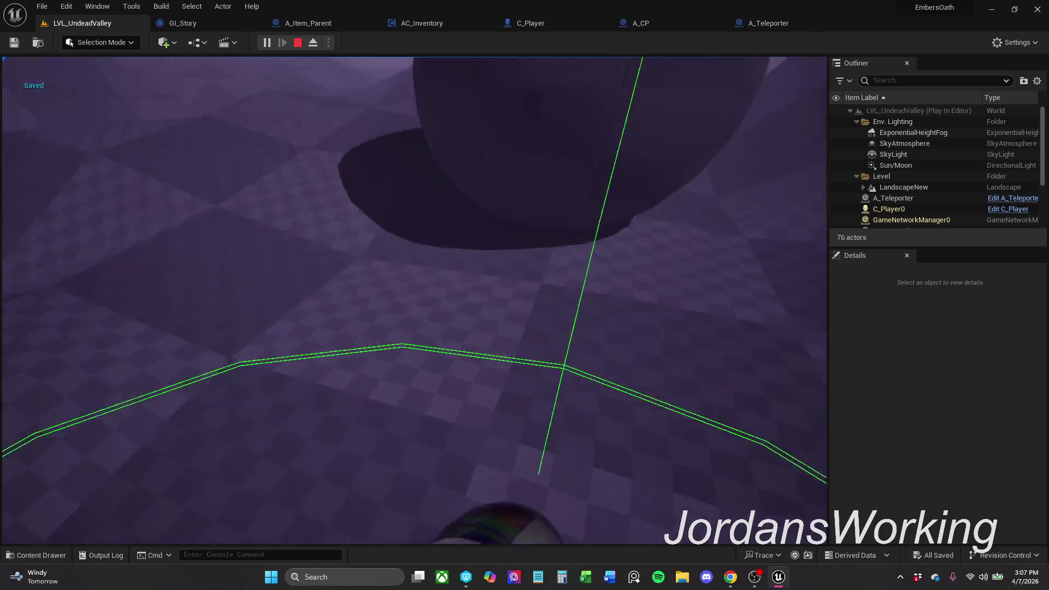
{"action": "key", "text": "w"}
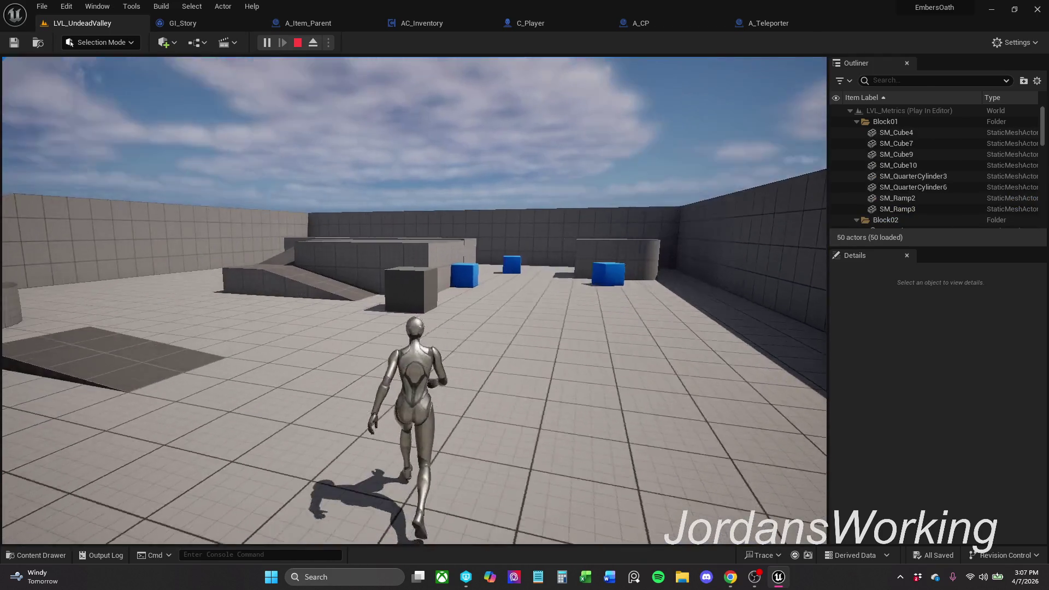
{"action": "key", "text": "space"}
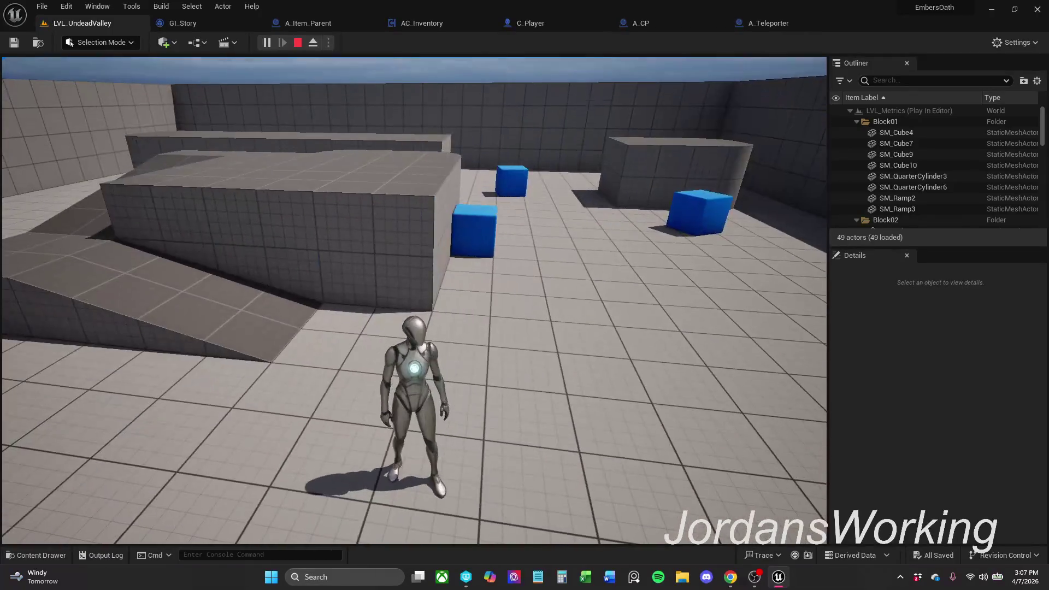
{"action": "key", "text": "Escape"}
- Start and stop a second quick playtest of LVL_UndeadValley
{"action": "left_click", "coordinate": [273, 43]}
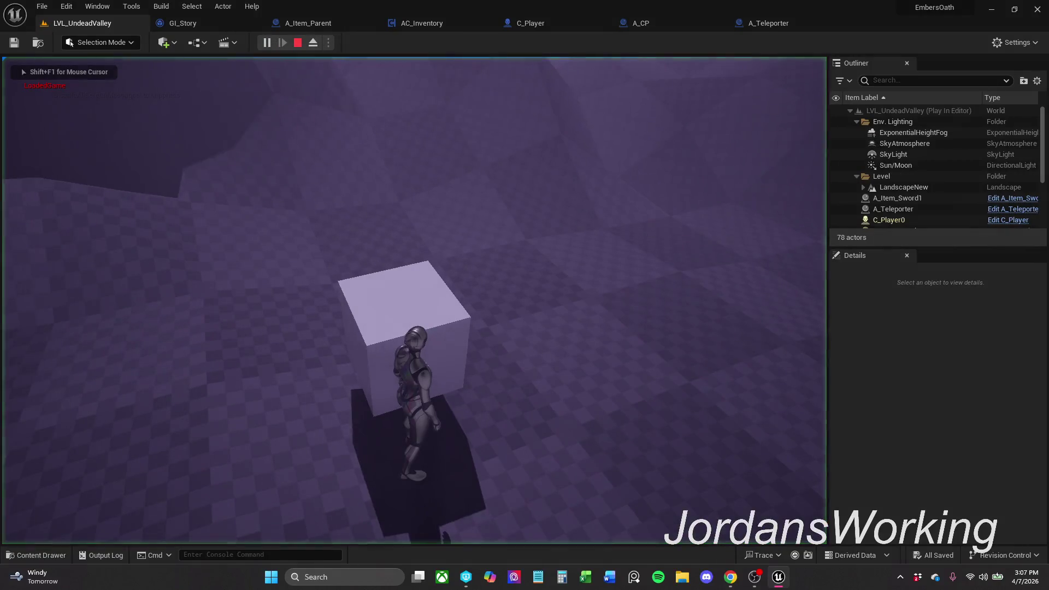
{"action": "key", "text": "Escape"}
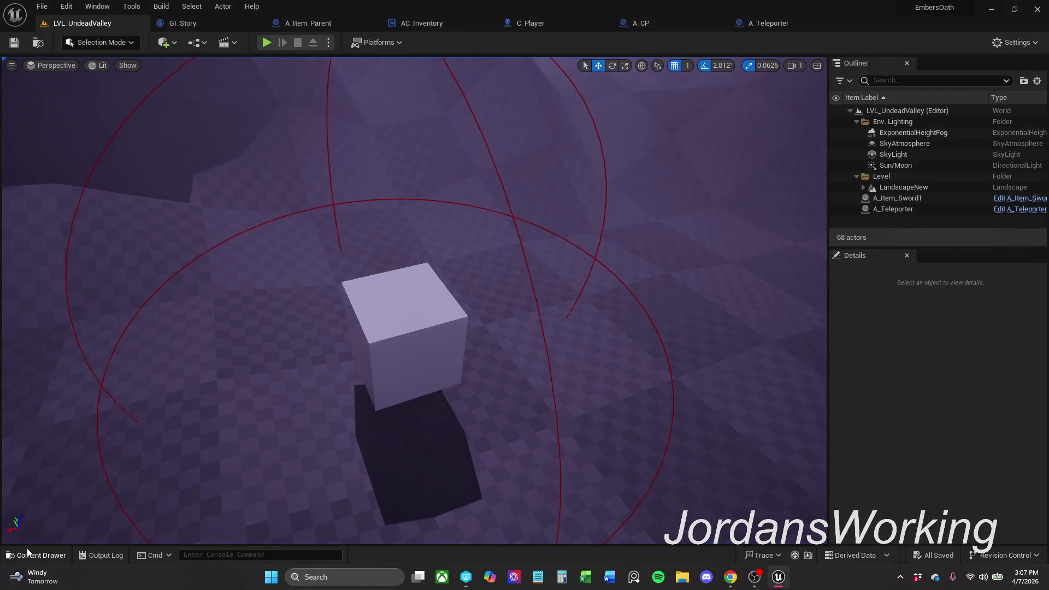
{"action": "left_click", "coordinate": [27, 549]}
- Open LVL_Metrics and browse the Actors folders for the checkpoint
{"action": "double_click", "coordinate": [211, 457]}
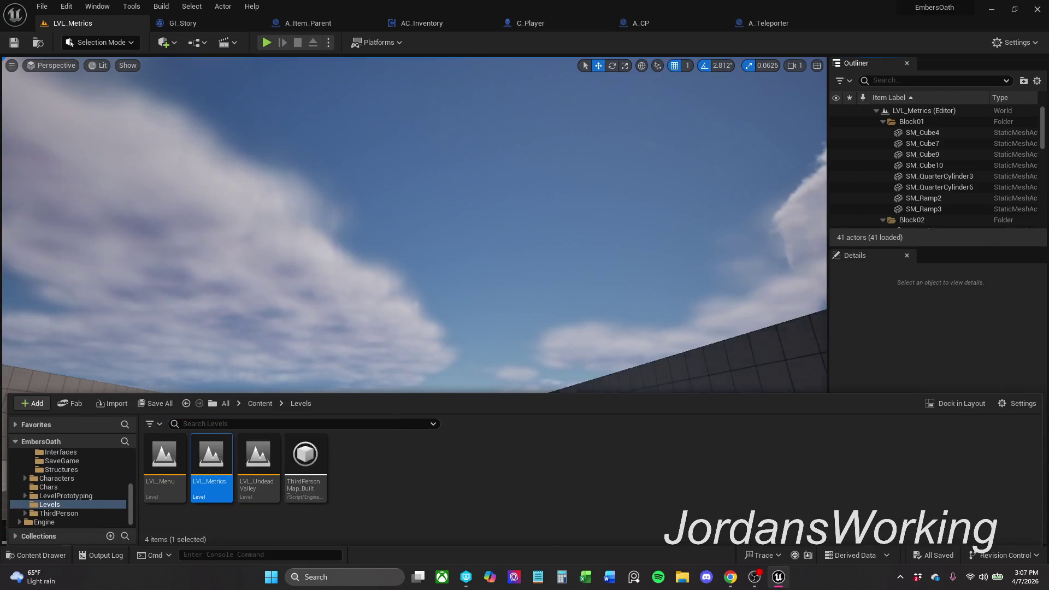
{"action": "left_click_drag", "start_coordinate": [577, 210], "coordinate": [578, 210]}
{"action": "left_click", "coordinate": [41, 556]}
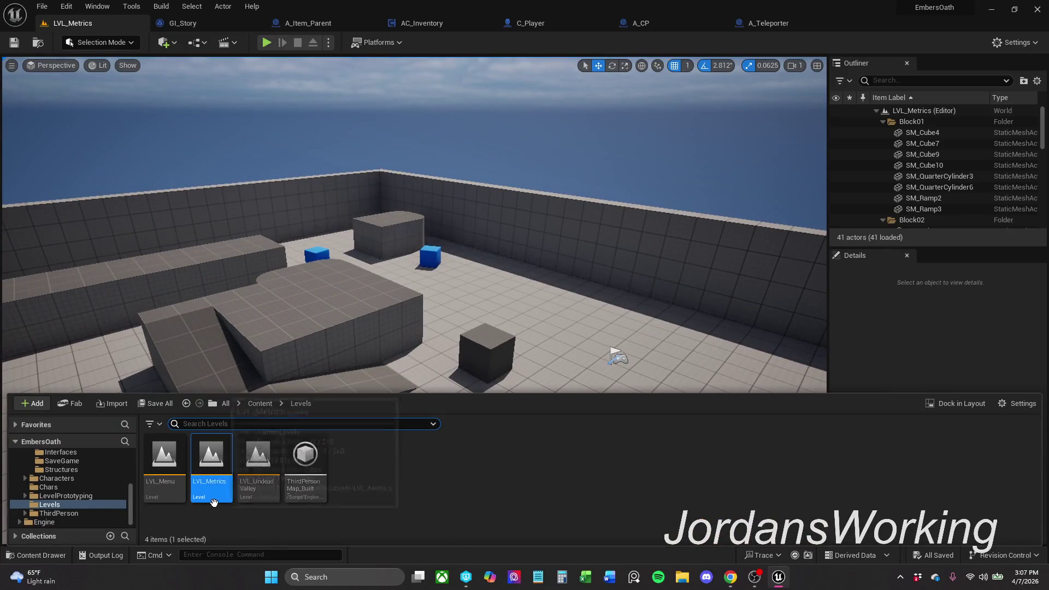
{"action": "left_click", "coordinate": [260, 404]}
{"action": "double_click", "coordinate": [167, 474]}
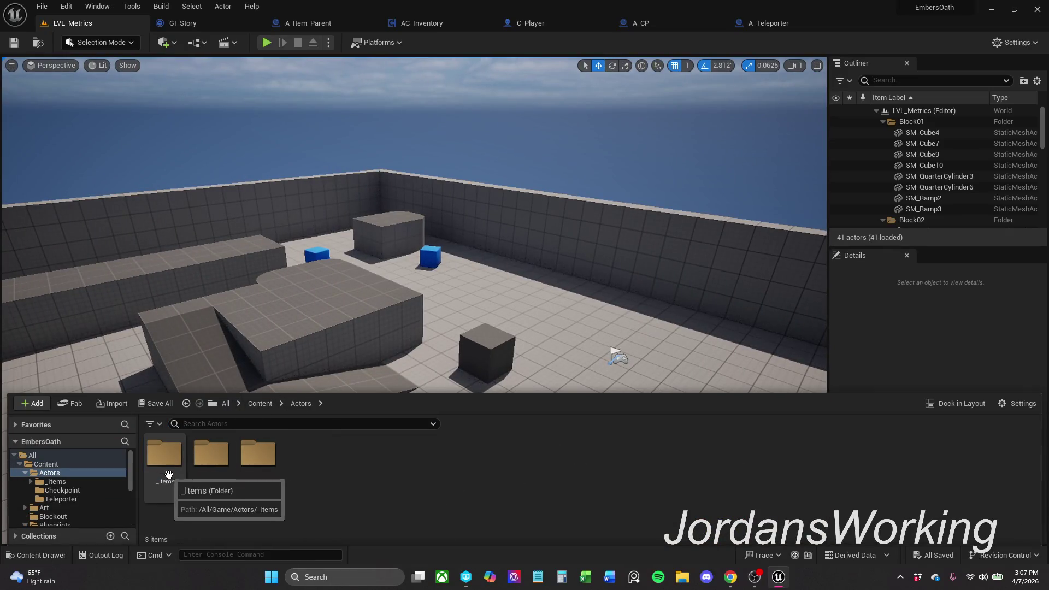
{"action": "double_click", "coordinate": [261, 483]}
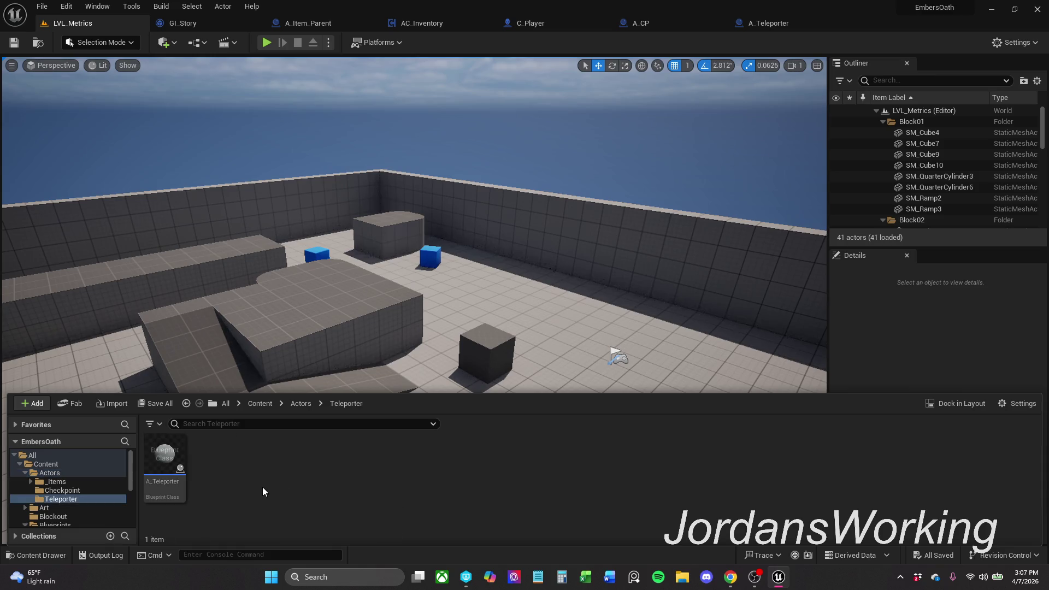
{"action": "left_click", "coordinate": [300, 405]}
{"action": "left_click_drag", "start_coordinate": [320, 343], "coordinate": [321, 344]}
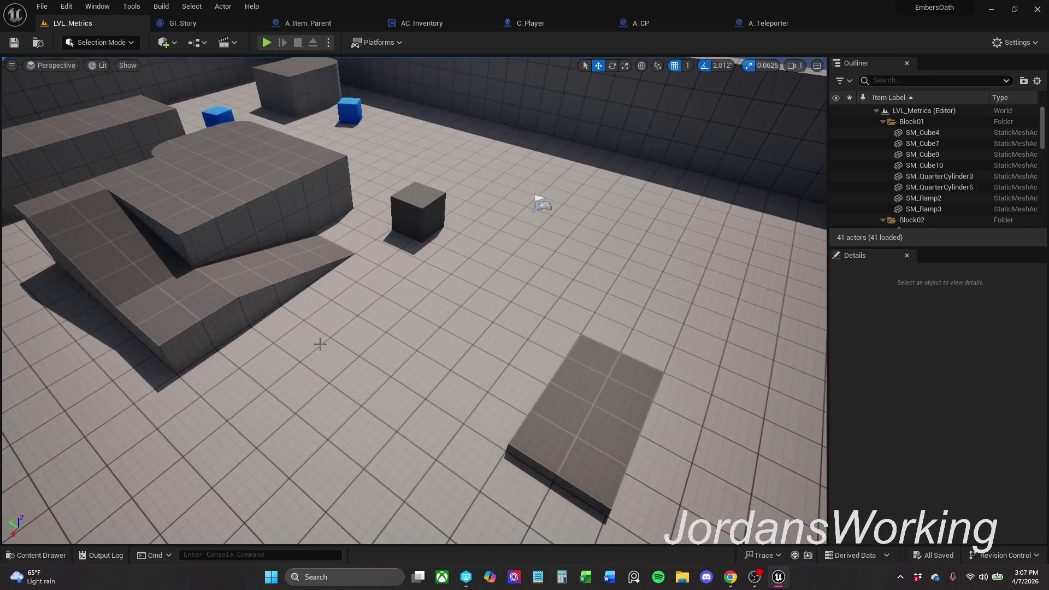
{"action": "left_click", "coordinate": [104, 556]}
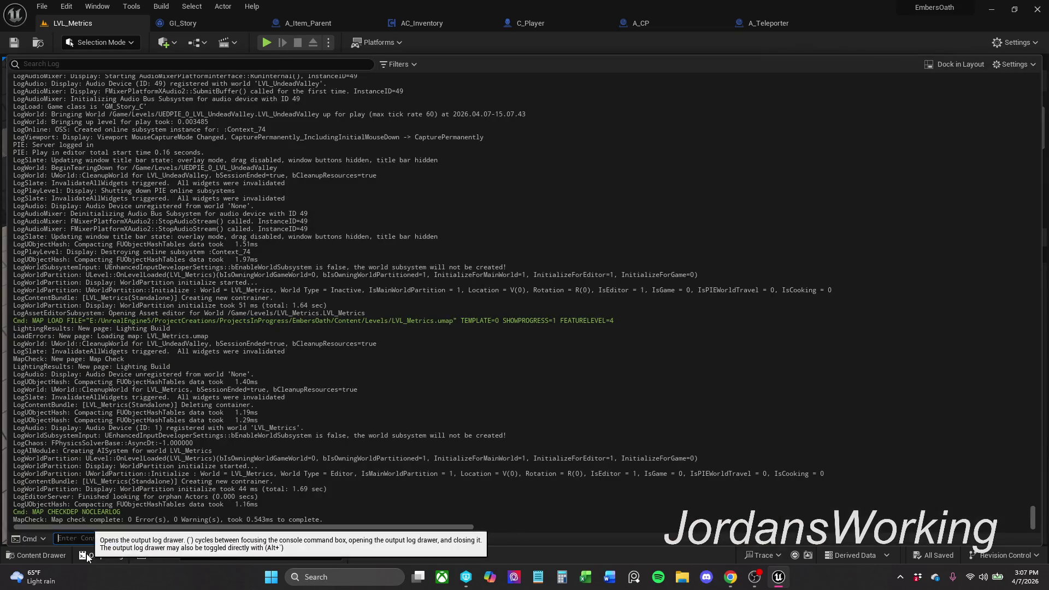
{"action": "left_click", "coordinate": [103, 555]}
- Place an A_CP checkpoint from Actors > Checkpoint on the floor near the ramp
{"action": "left_click", "coordinate": [59, 557]}
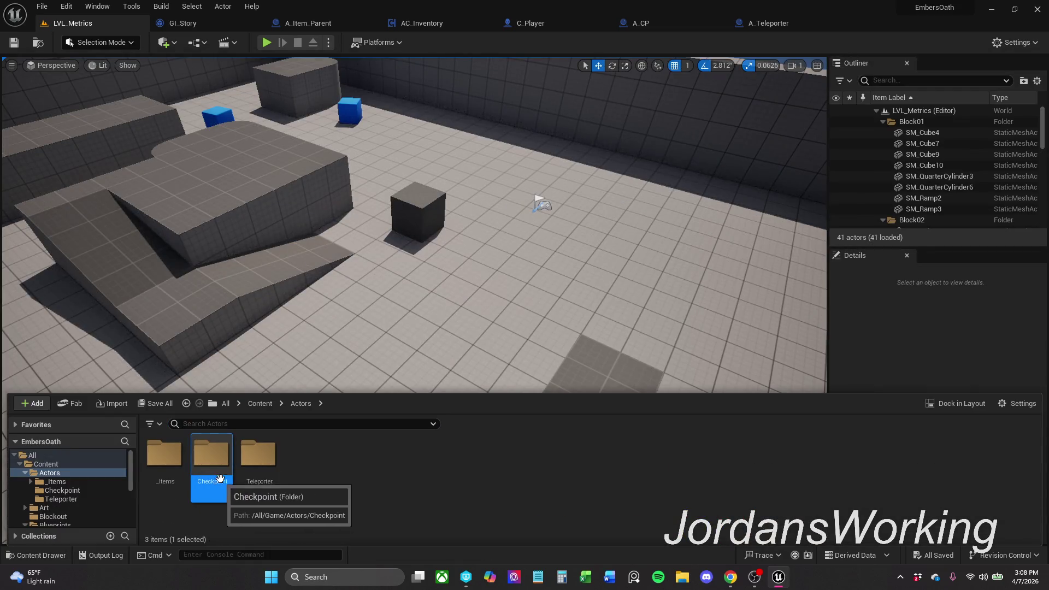
{"action": "double_click", "coordinate": [212, 453]}
{"action": "mouse_move", "coordinate": [167, 459]}
{"action": "left_mouse_down"}
{"action": "mouse_move", "coordinate": [322, 314]}
{"action": "mouse_move", "coordinate": [381, 348]}
{"action": "left_mouse_up"}
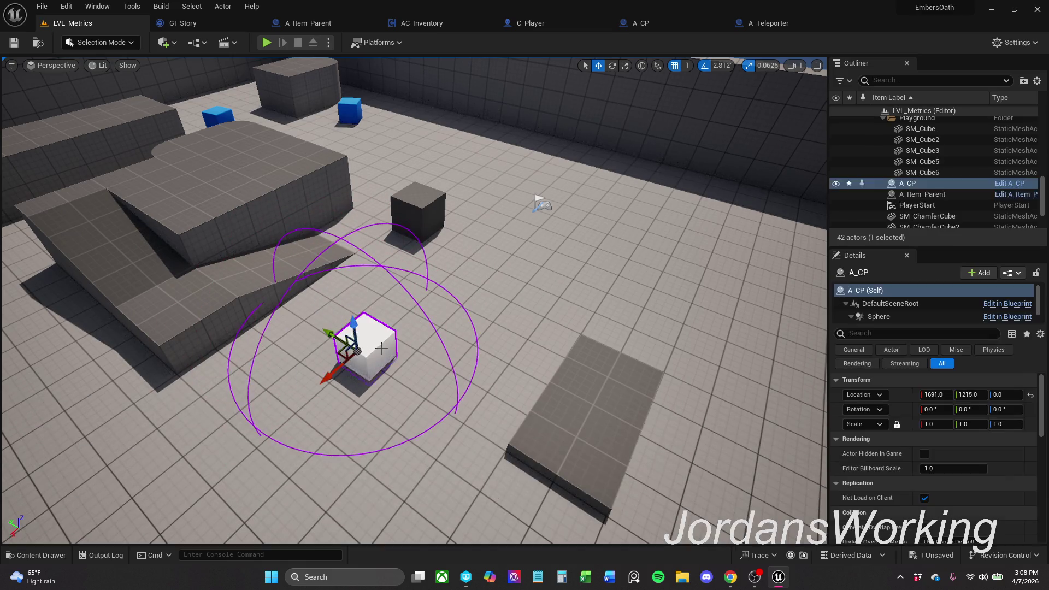
- Save all changes and run a quick playtest of LVL_Metrics
{"action": "left_click", "coordinate": [38, 7]}
{"action": "left_click", "coordinate": [70, 148]}
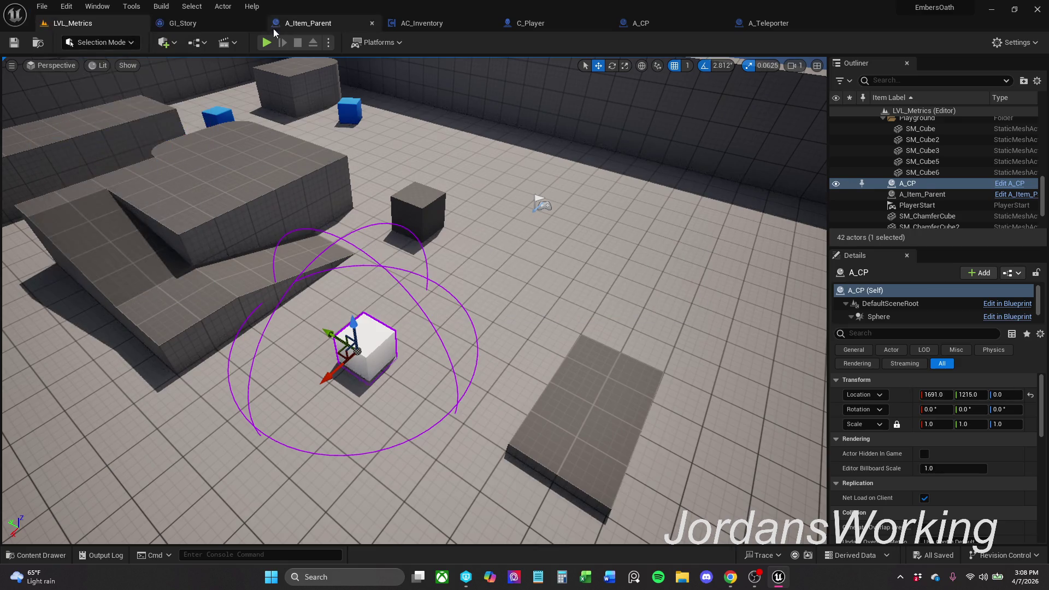
{"action": "left_click", "coordinate": [266, 42]}
{"action": "key", "text": "Escape"}
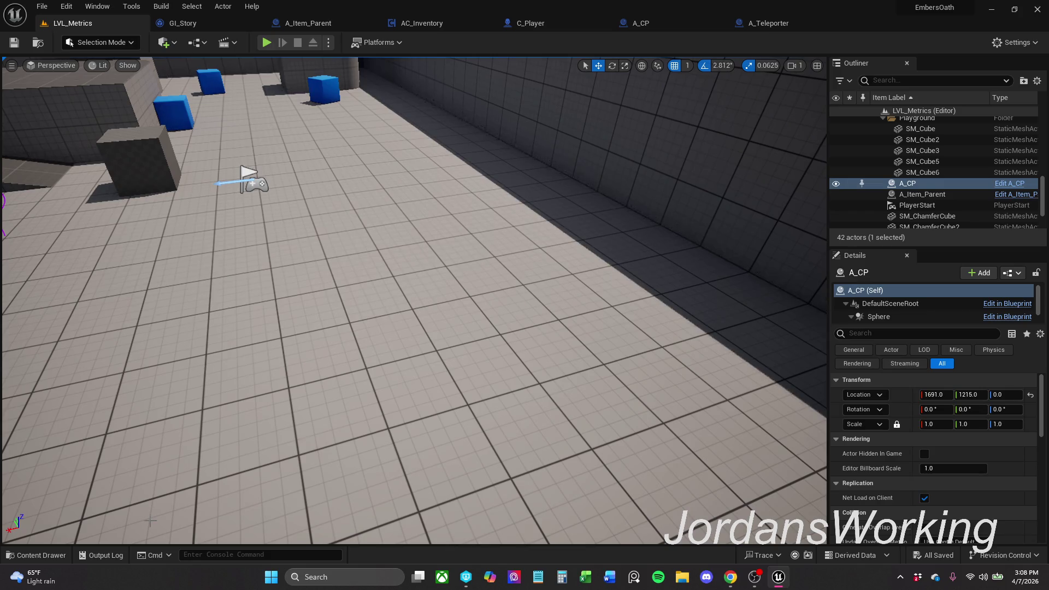
{"action": "left_click", "coordinate": [39, 555]}
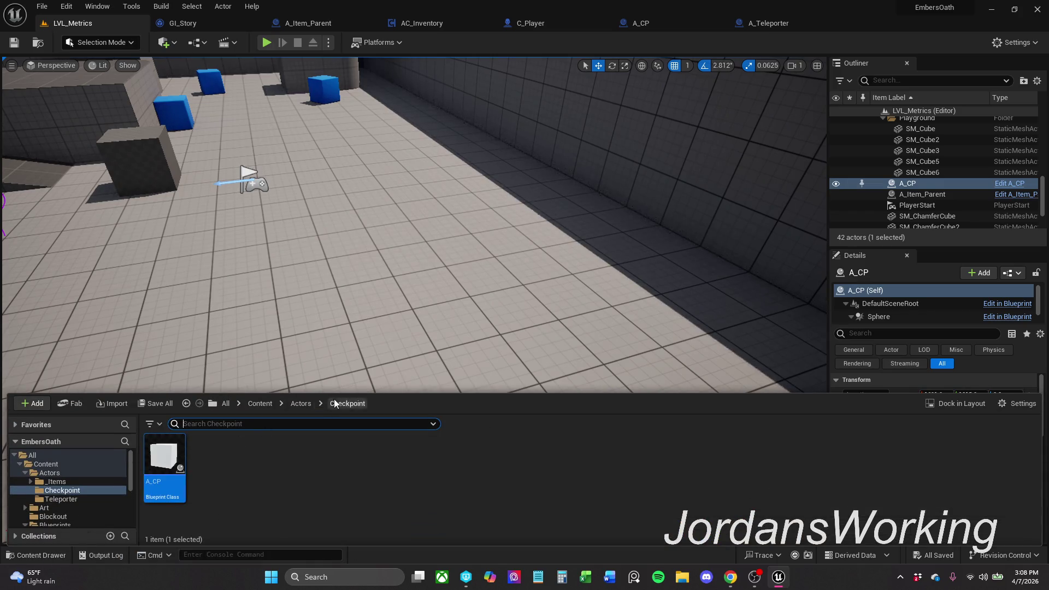
- Open LVL_UndeadValley from Content > Levels, look around the cube, and save all changes
{"action": "left_click", "coordinate": [260, 404]}
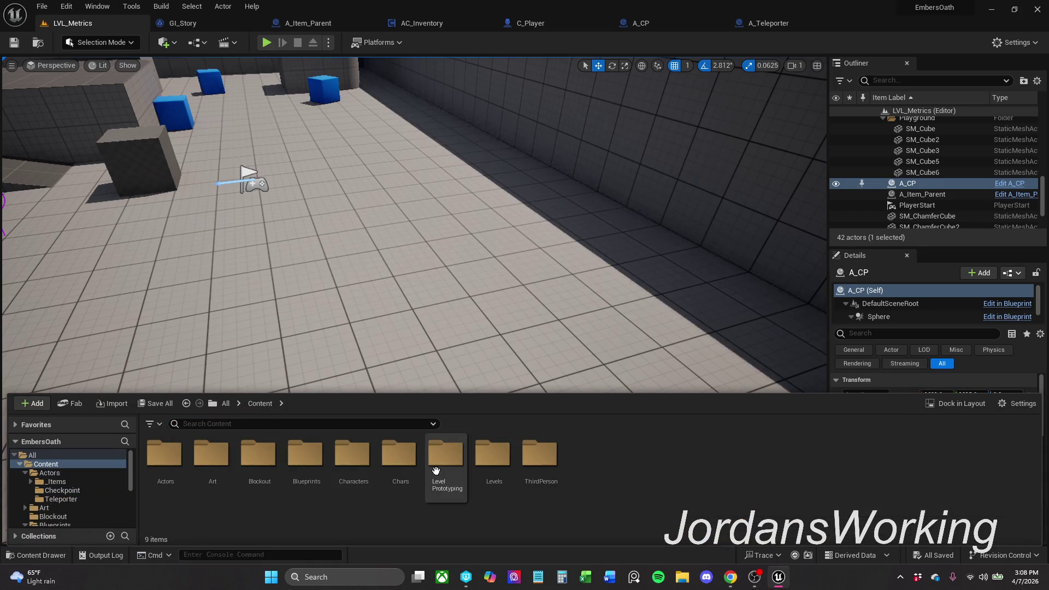
{"action": "double_click", "coordinate": [498, 474]}
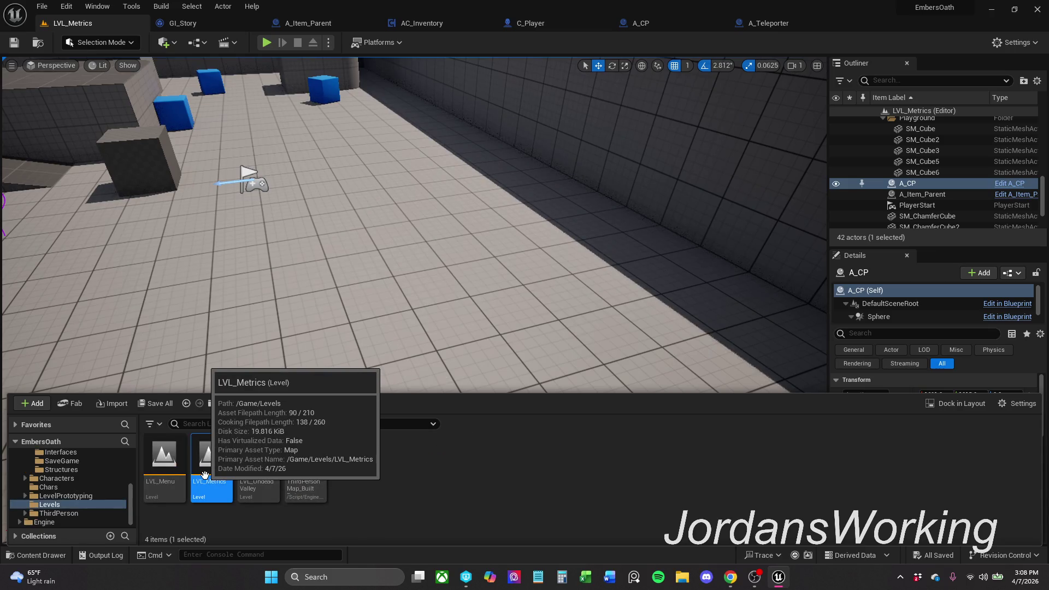
{"action": "right_click", "coordinate": [204, 475]}
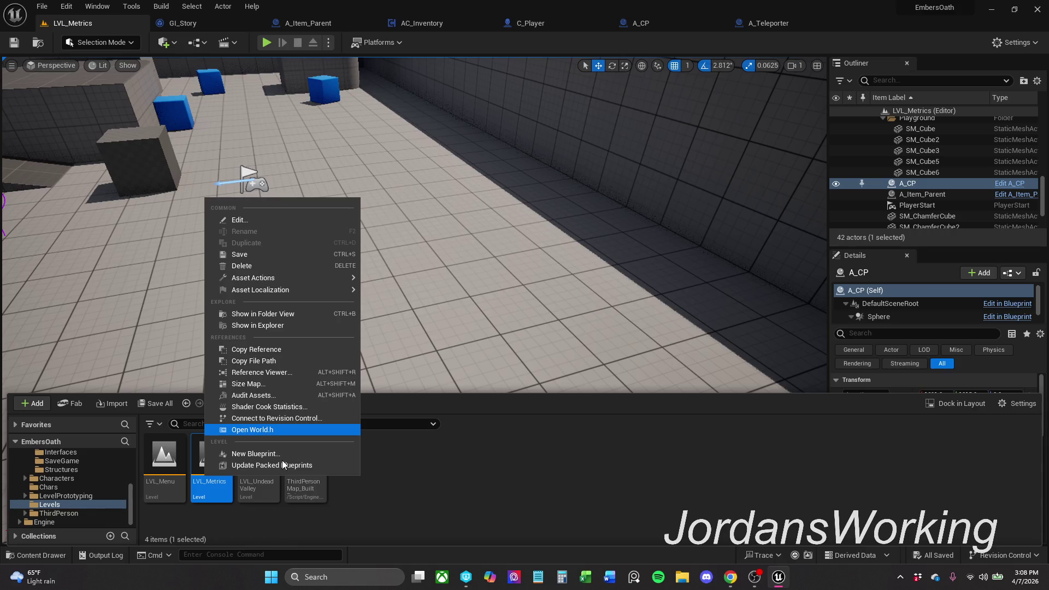
{"action": "left_click", "coordinate": [275, 324]}
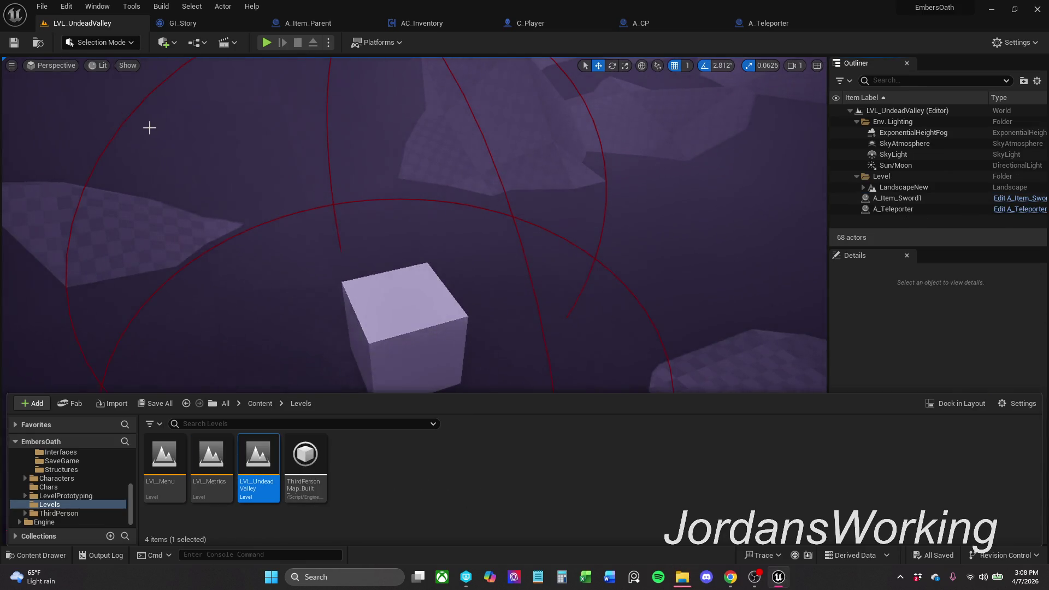
{"action": "left_click_drag", "start_coordinate": [147, 124], "coordinate": [72, 145]}
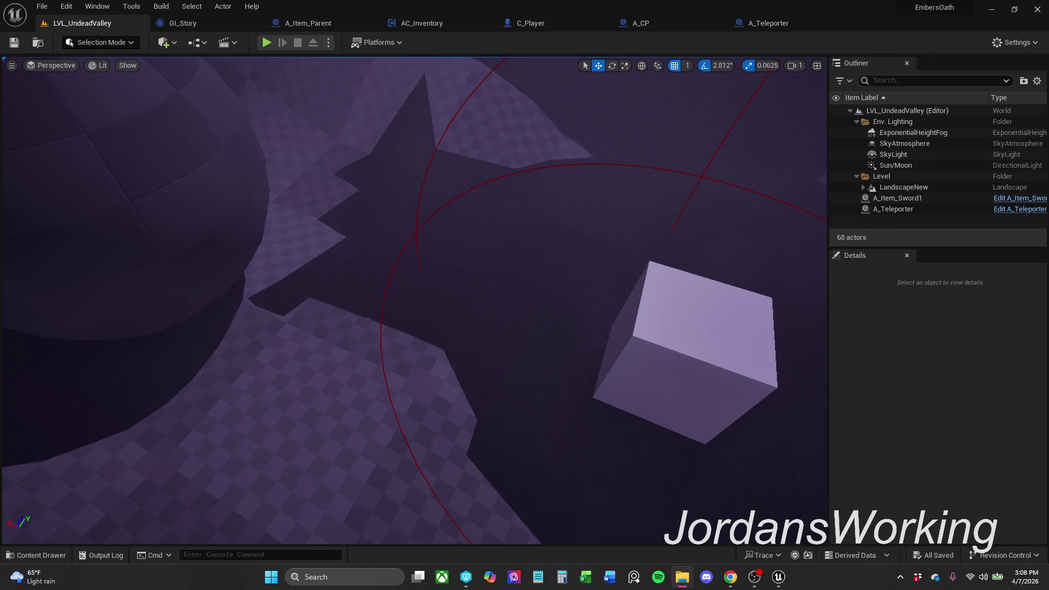
{"action": "scroll", "coordinate": [45, 197], "scroll_direction": "down", "scroll_amount": 10}
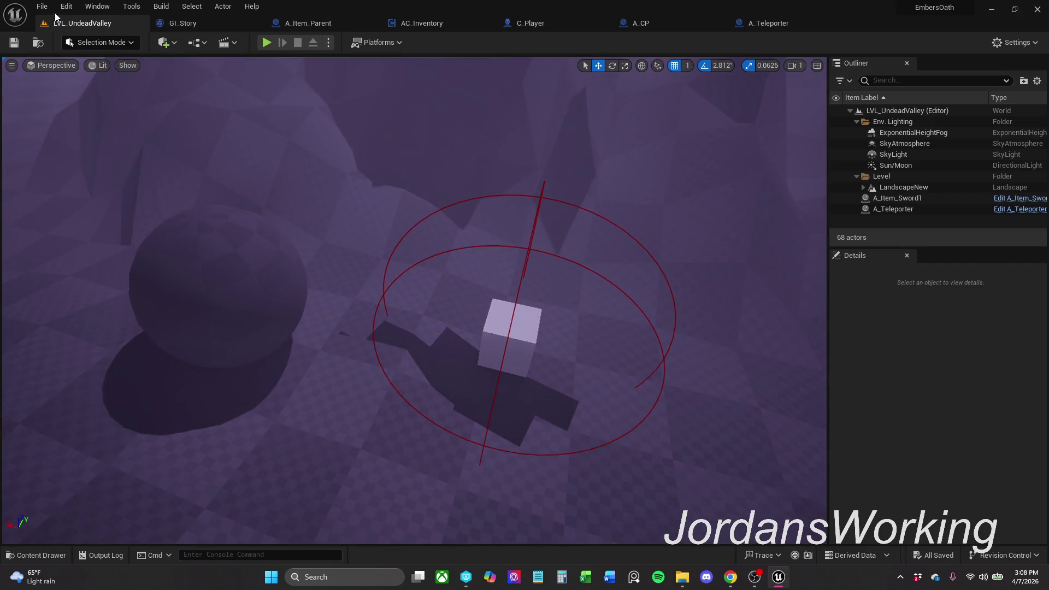
{"action": "left_click", "coordinate": [42, 6]}
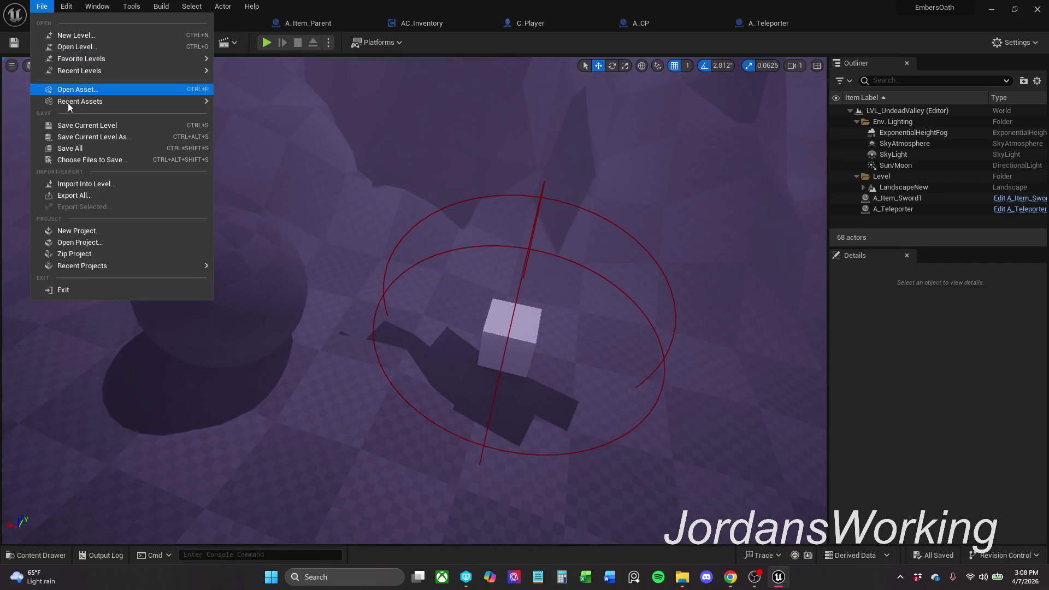
{"action": "left_click", "coordinate": [78, 153]}
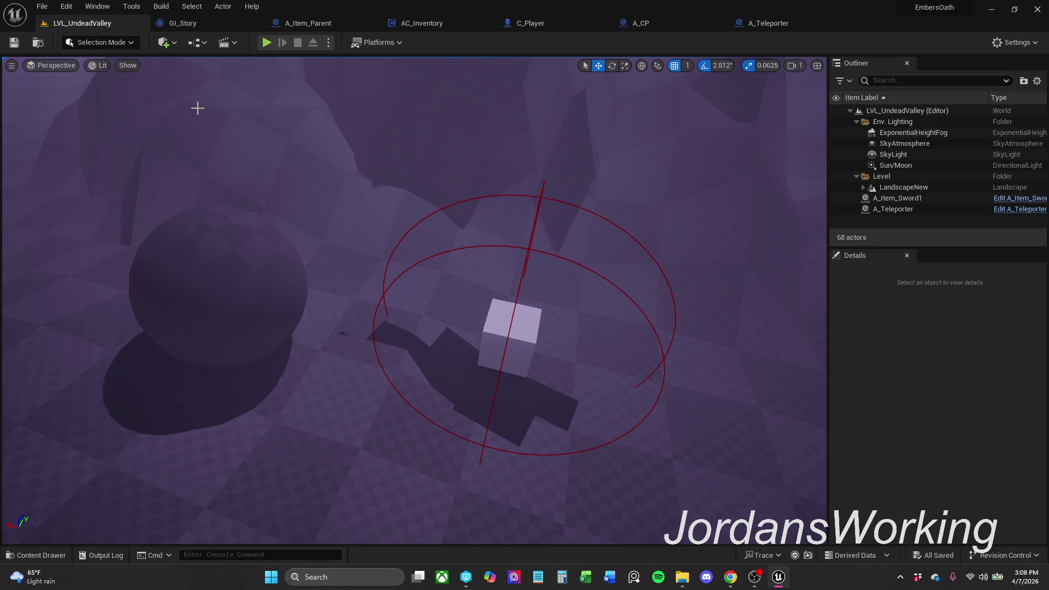
- Play the level, collecting the cube and sword, then enter the teleporter sphere into LVL_Metrics
{"action": "left_click", "coordinate": [267, 42]}
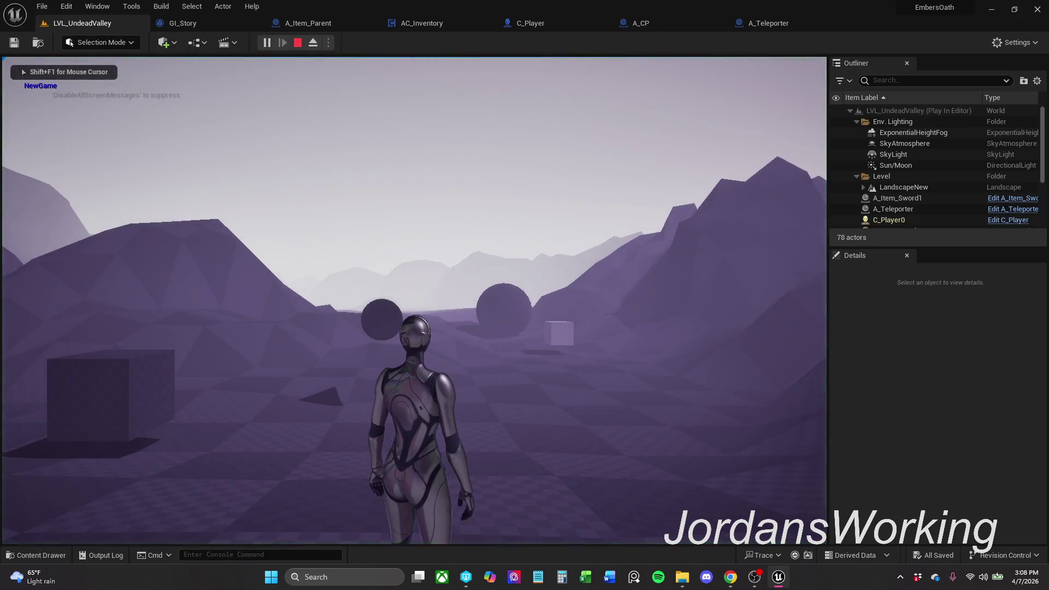
{"action": "key", "text": "w"}
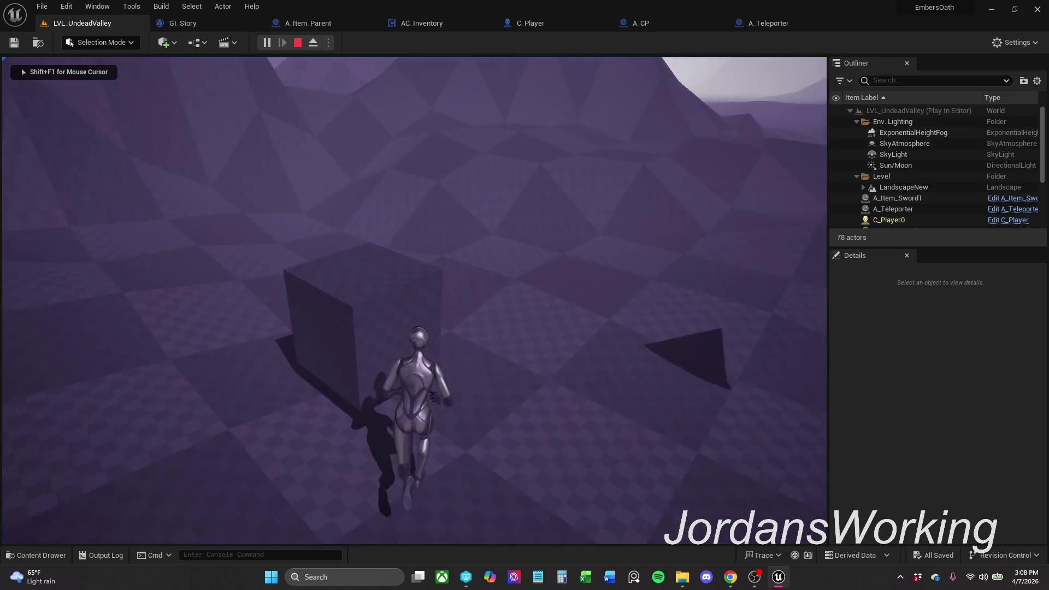
{"action": "key", "text": "w"}
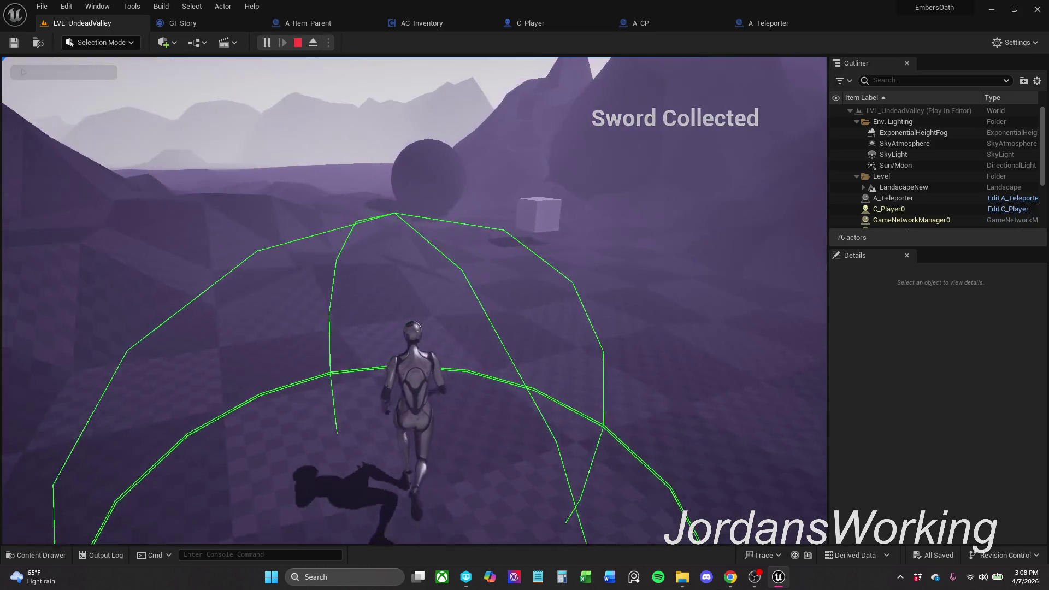
{"action": "key", "text": "i"}
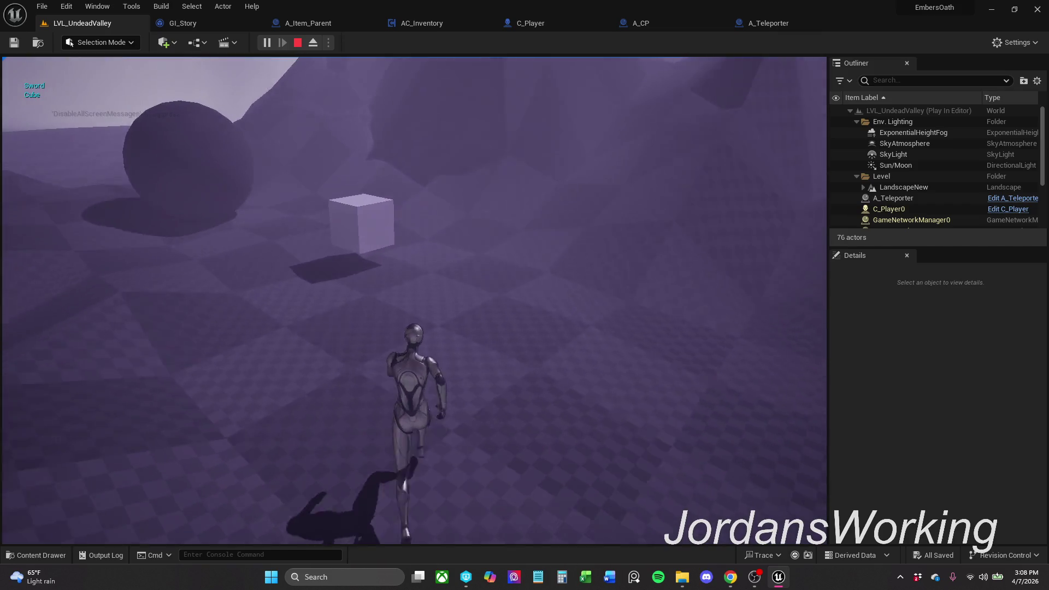
{"action": "key", "text": "w"}
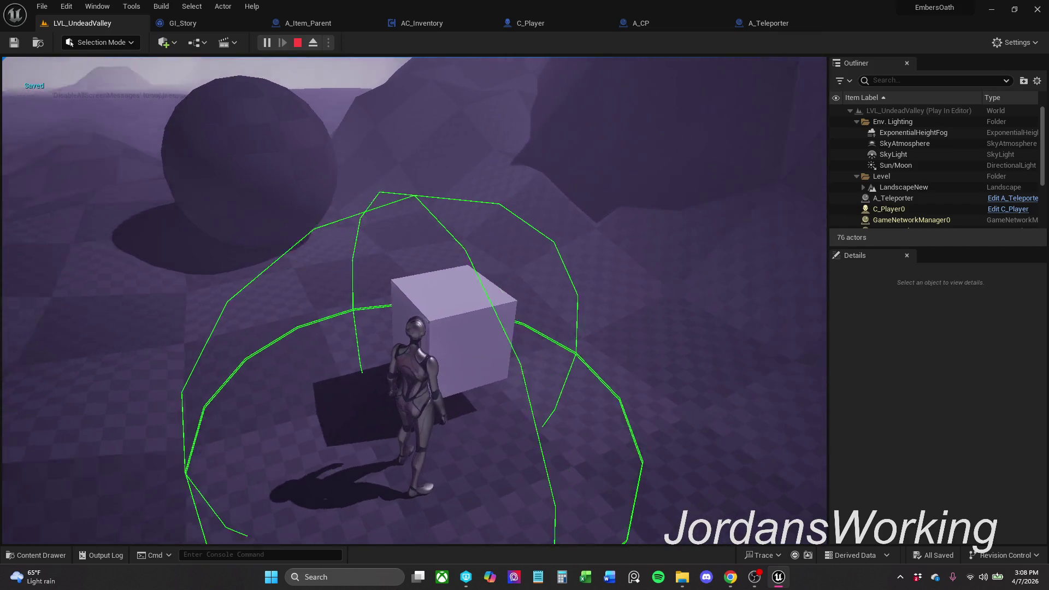
{"action": "key", "text": "w"}
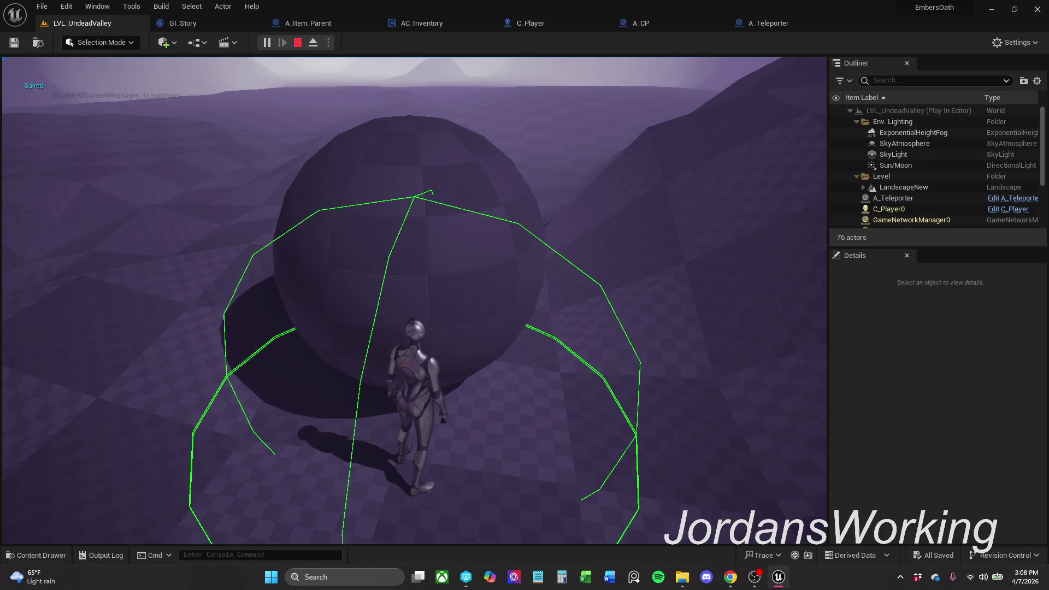
{"action": "key", "text": "w"}
{"action": "key", "text": "w"}
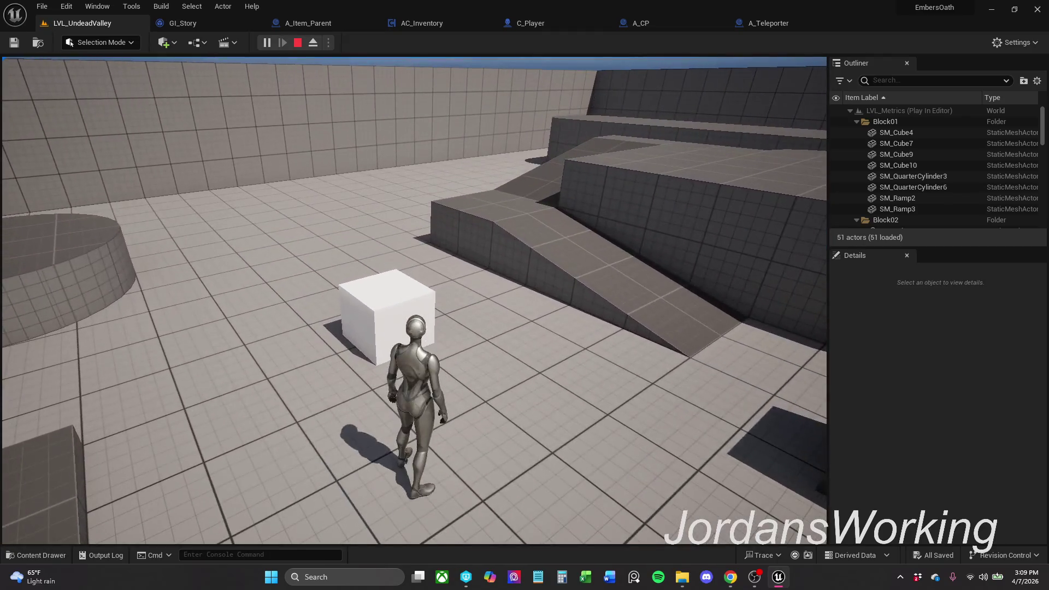
- Collect the LVL_Metrics cube, save at the checkpoint ('Saved Cube'), replay briefly, then show A_Teleporter
{"action": "key", "text": "w"}
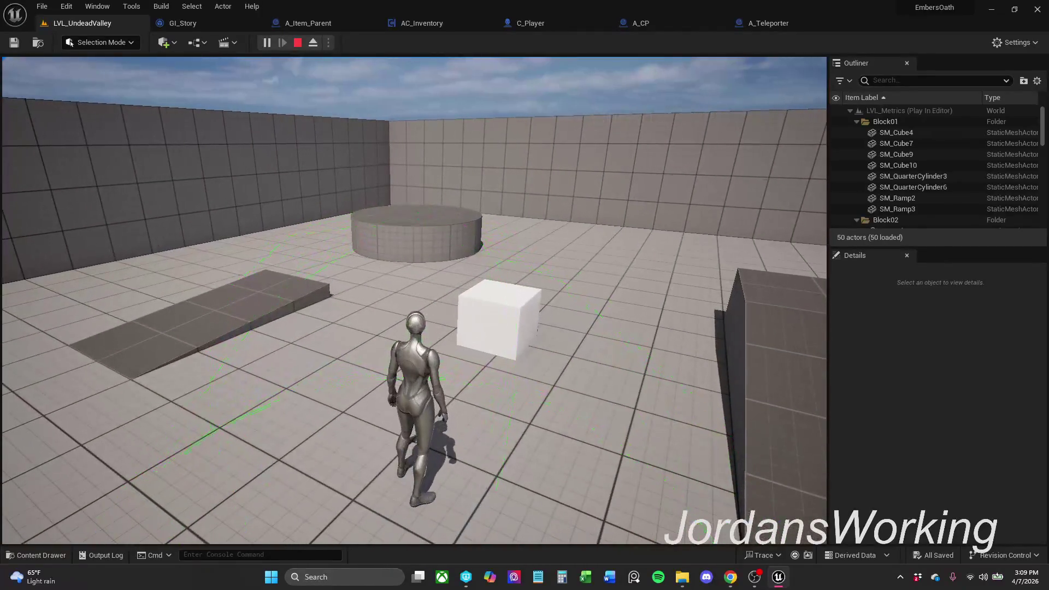
{"action": "key", "text": "w"}
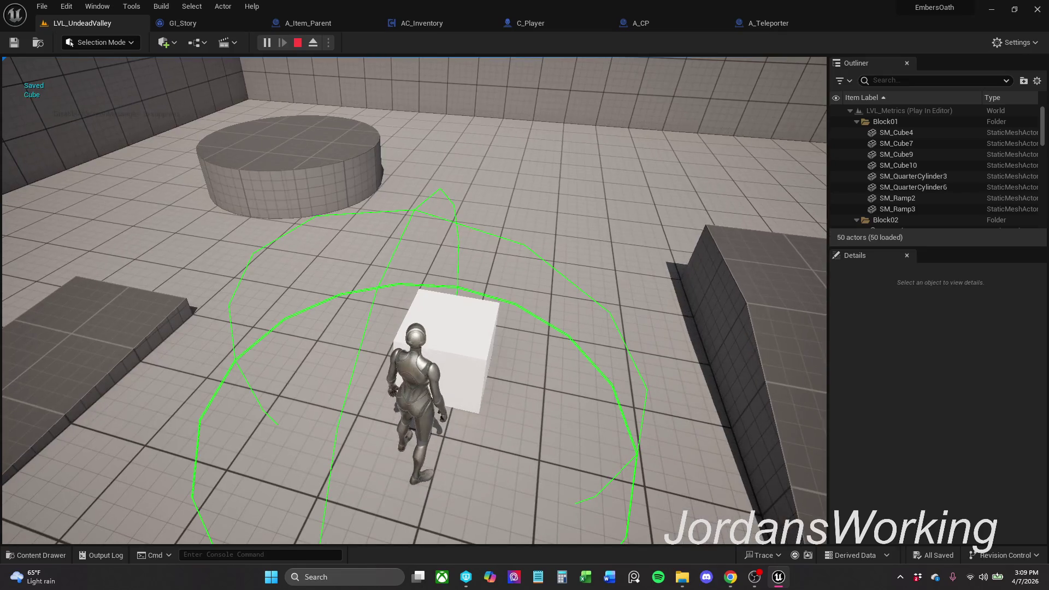
{"action": "key", "text": "s"}
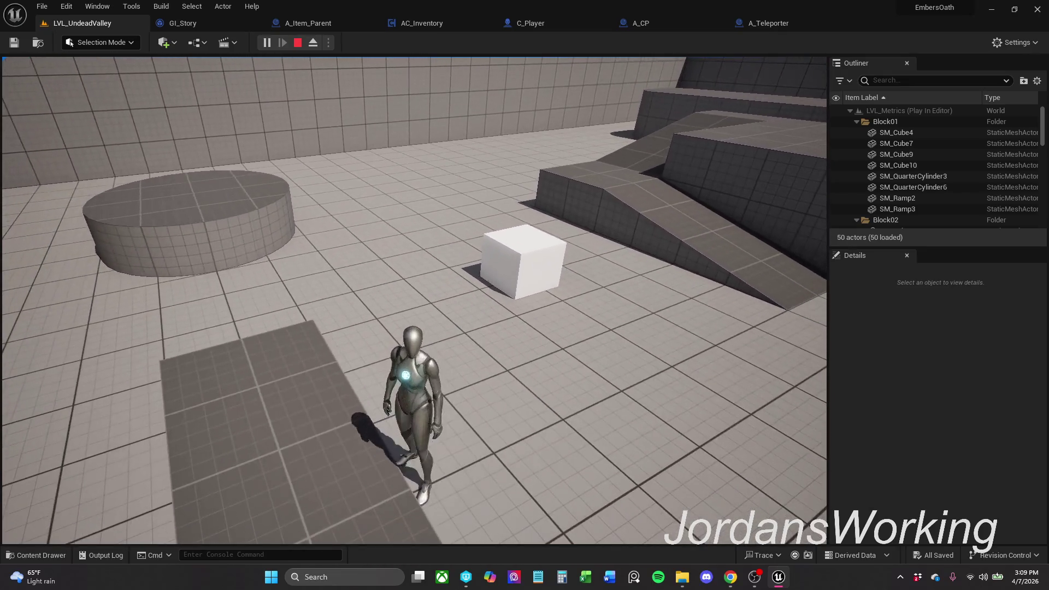
{"action": "key", "text": "Escape"}
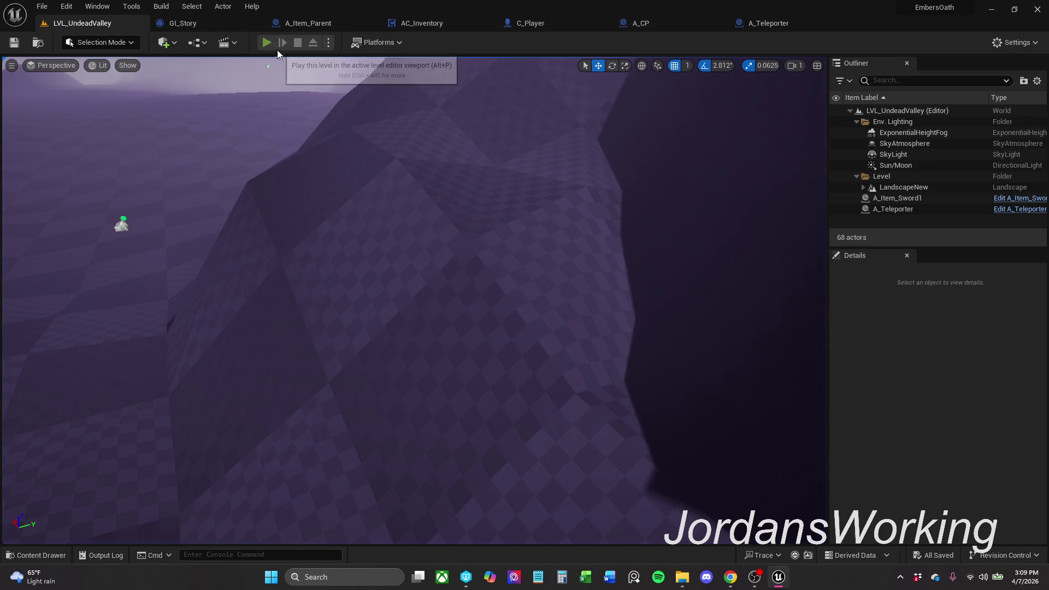
{"action": "left_click", "coordinate": [267, 44]}
{"action": "key", "text": "Escape"}
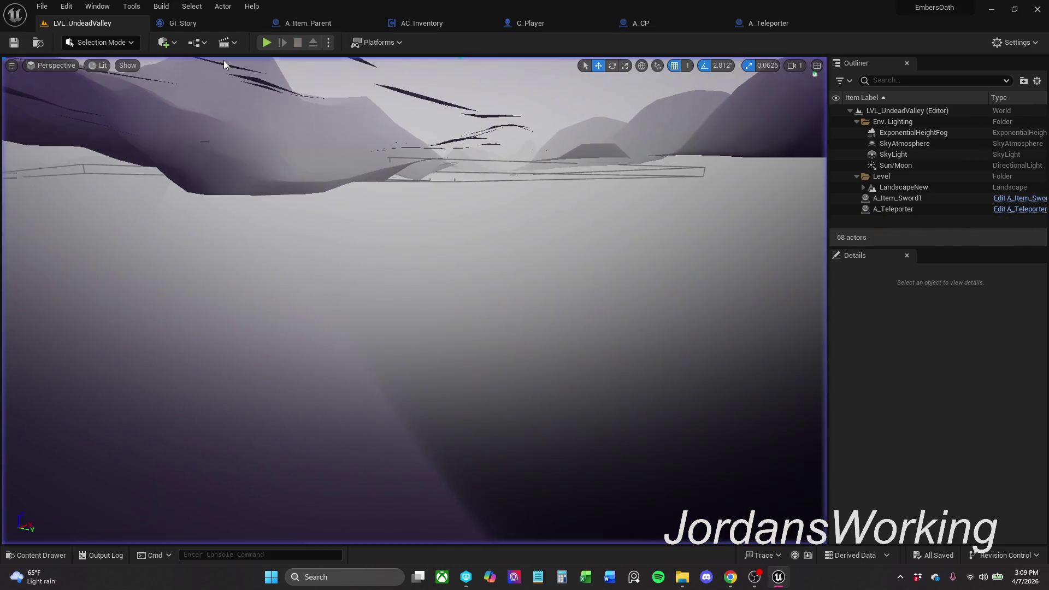
{"action": "left_click", "coordinate": [781, 24]}
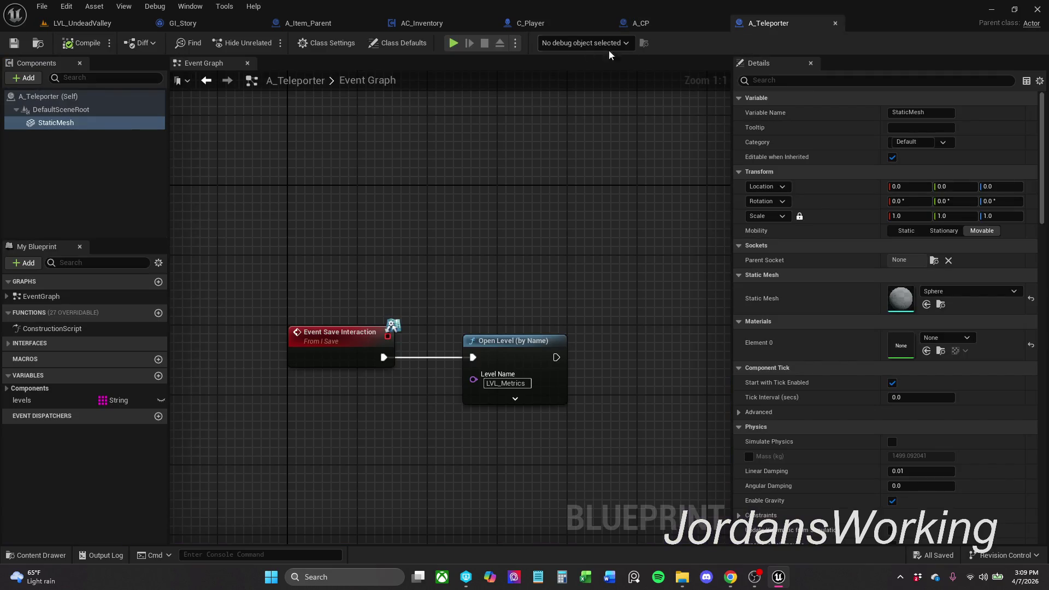
- Widen the A_CP comment box so it also encloses the Save Game Data node
{"action": "left_click", "coordinate": [685, 23]}
{"action": "mouse_move", "coordinate": [387, 155]}
{"action": "left_mouse_down"}
{"action": "mouse_move", "coordinate": [419, 147]}
{"action": "mouse_move", "coordinate": [350, 176]}
{"action": "mouse_move", "coordinate": [124, 166]}
{"action": "mouse_move", "coordinate": [421, 188]}
{"action": "mouse_move", "coordinate": [406, 251]}
{"action": "left_mouse_up"}
{"action": "scroll", "coordinate": [345, 169], "scroll_direction": "down", "scroll_amount": 1}
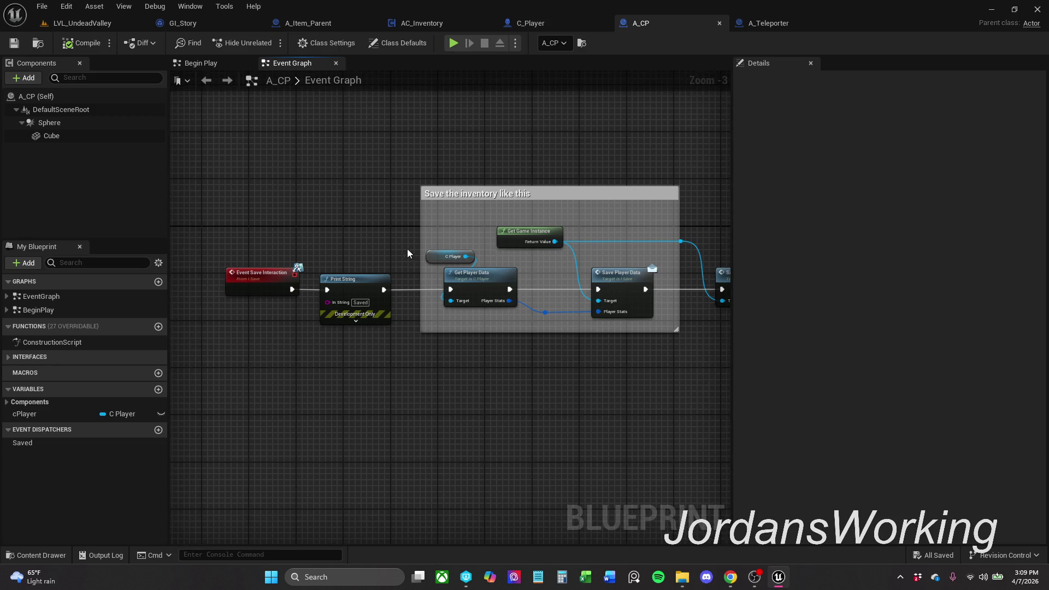
{"action": "scroll", "coordinate": [414, 243], "scroll_direction": "up", "scroll_amount": 1}
{"action": "mouse_move", "coordinate": [333, 208]}
{"action": "left_mouse_down"}
{"action": "mouse_move", "coordinate": [333, 235]}
{"action": "mouse_move", "coordinate": [368, 234]}
{"action": "left_mouse_up"}
{"action": "left_click_drag", "start_coordinate": [340, 173], "coordinate": [687, 387]}
{"action": "mouse_move", "coordinate": [589, 374]}
{"action": "left_mouse_down"}
{"action": "mouse_move", "coordinate": [398, 358]}
{"action": "mouse_move", "coordinate": [411, 362]}
{"action": "left_mouse_up"}
{"action": "left_click", "coordinate": [567, 229]}
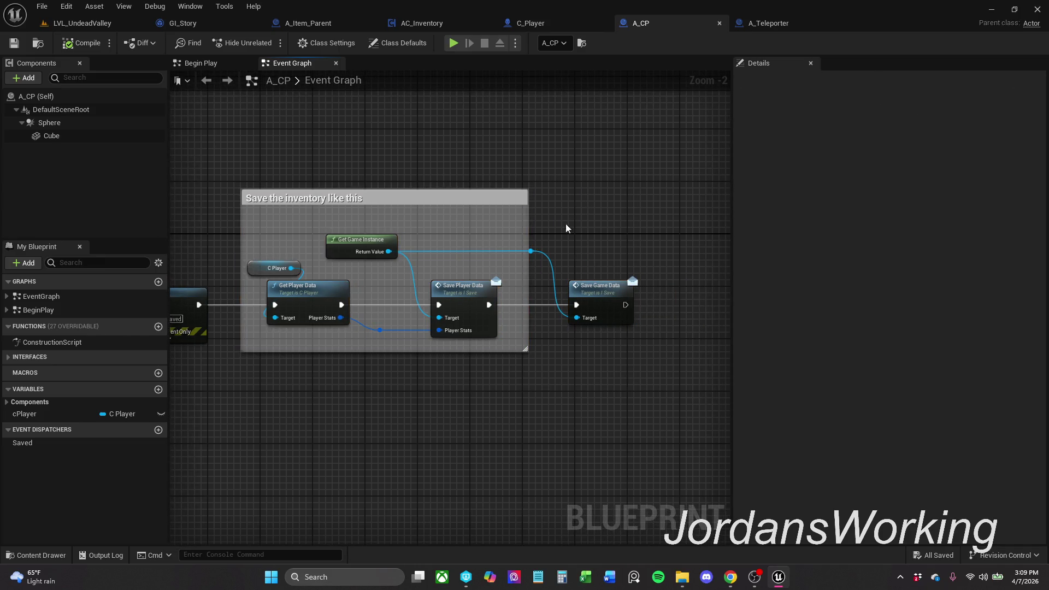
{"action": "left_click_drag", "start_coordinate": [526, 228], "coordinate": [817, 236]}
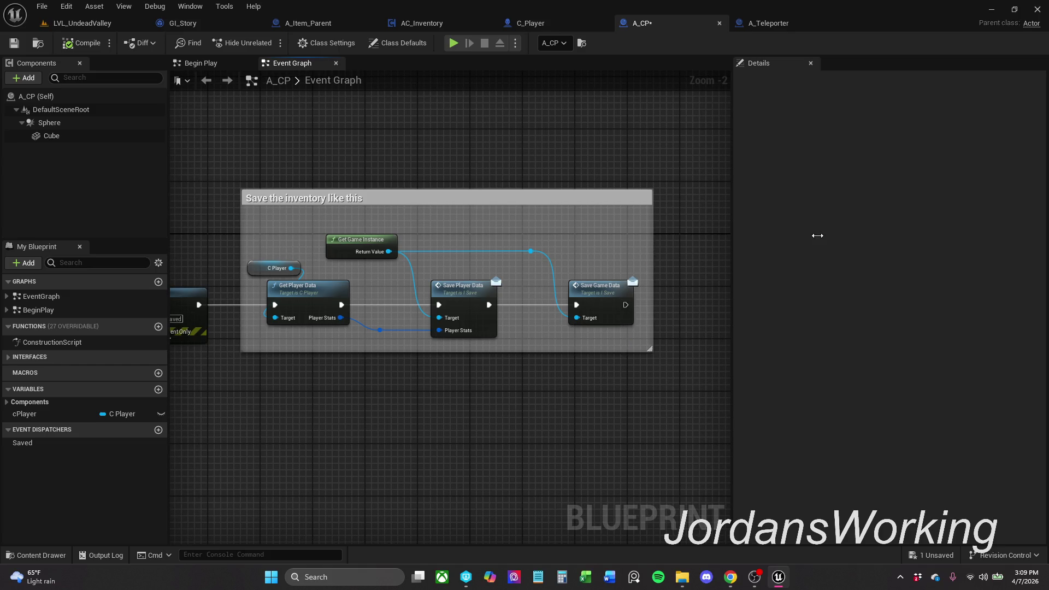
{"action": "mouse_move", "coordinate": [274, 166]}
{"action": "left_mouse_down"}
{"action": "mouse_move", "coordinate": [684, 372]}
{"action": "mouse_move", "coordinate": [736, 387]}
{"action": "left_mouse_up"}
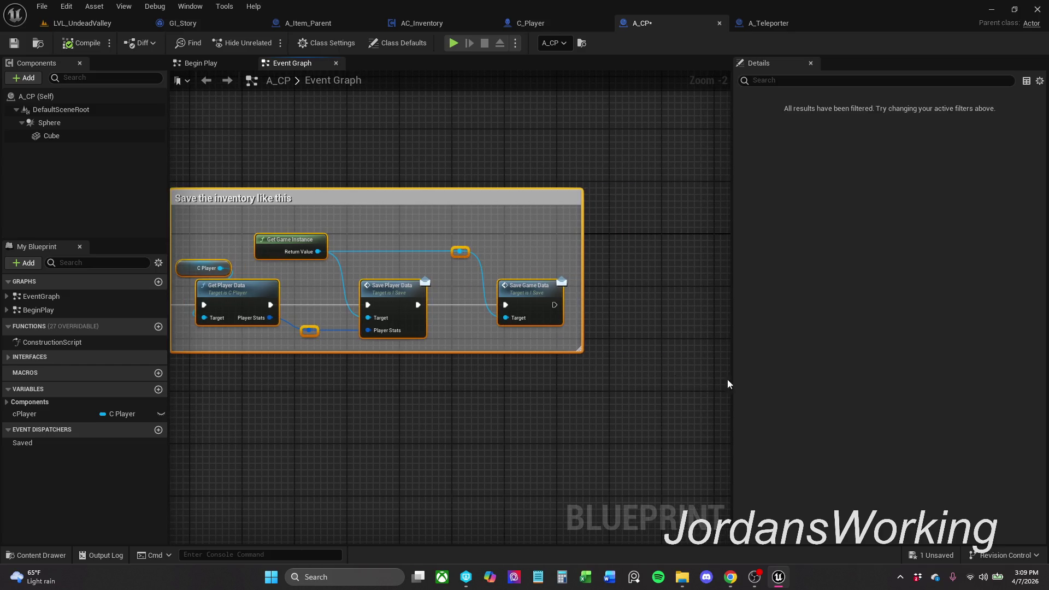
{"action": "left_click_drag", "start_coordinate": [339, 289], "coordinate": [425, 289]}
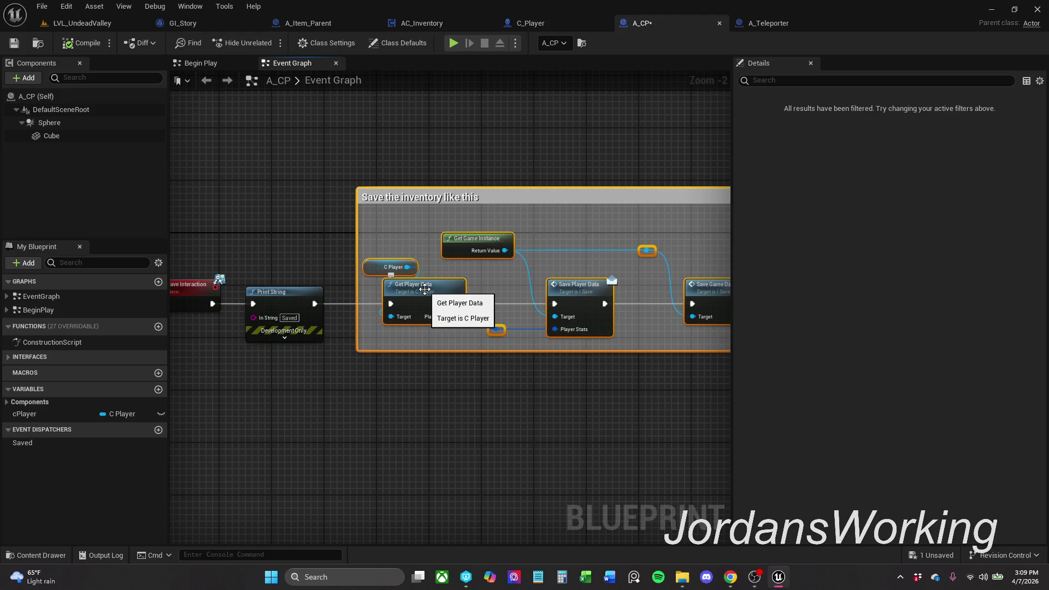
- Inspect the Get Player Data function in C_Player, then save the A_CP blueprint
{"action": "double_click", "coordinate": [425, 290]}
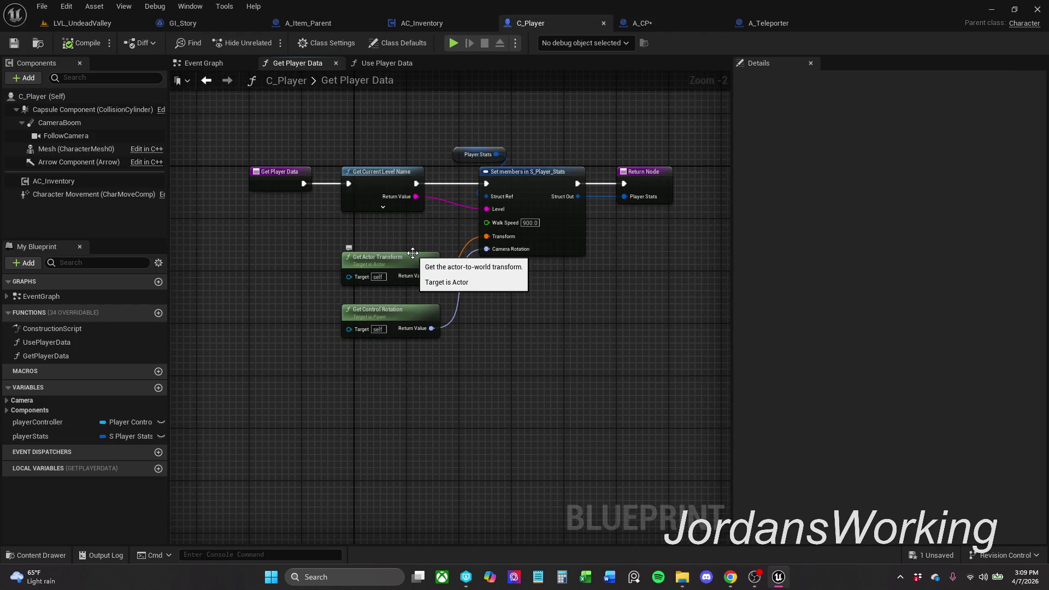
{"action": "left_click", "coordinate": [683, 18]}
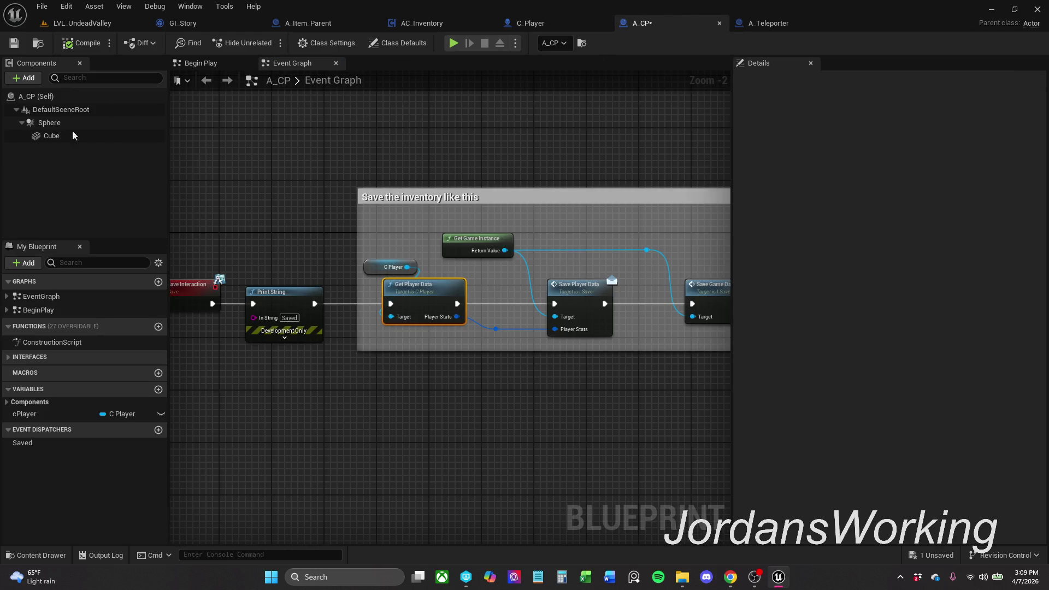
{"action": "left_click", "coordinate": [14, 43]}
{"action": "left_click", "coordinate": [42, 6]}
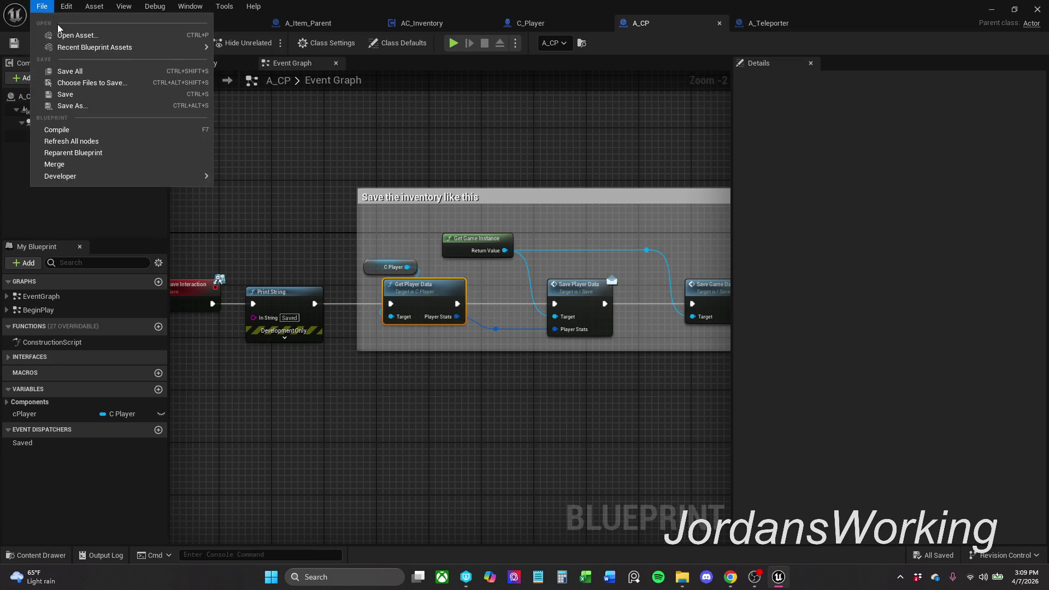
{"action": "left_click", "coordinate": [101, 72]}
- Close the A_Teleporter Blueprint and return to the LVL_UndeadValley level
{"action": "mouse_move", "coordinate": [490, 174]}
{"action": "left_mouse_down"}
{"action": "mouse_move", "coordinate": [421, 162]}
{"action": "mouse_move", "coordinate": [553, 154]}
{"action": "mouse_move", "coordinate": [497, 173]}
{"action": "mouse_move", "coordinate": [527, 172]}
{"action": "left_mouse_up"}
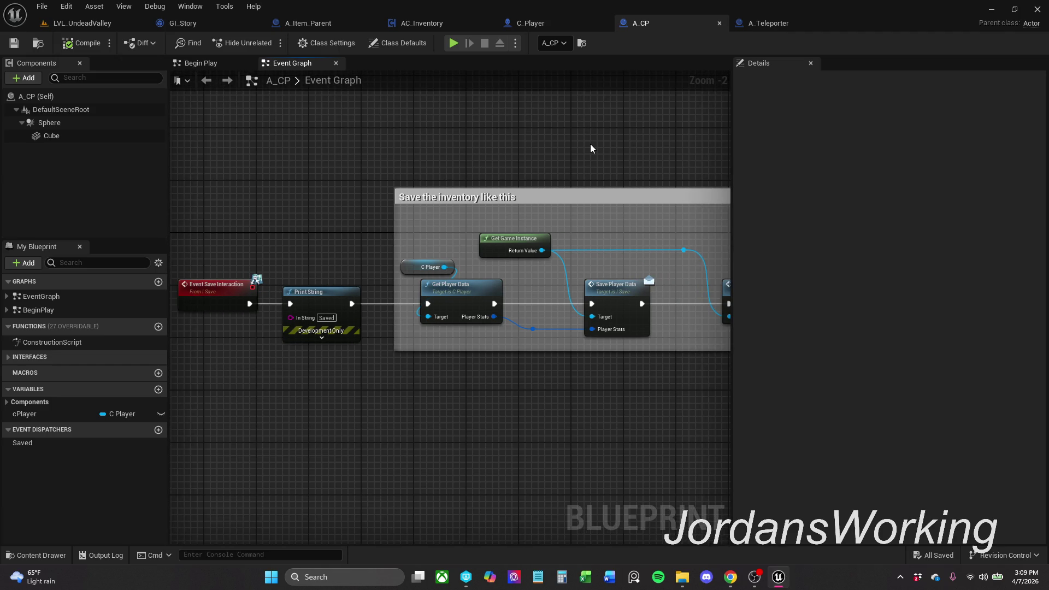
{"action": "left_click", "coordinate": [811, 26]}
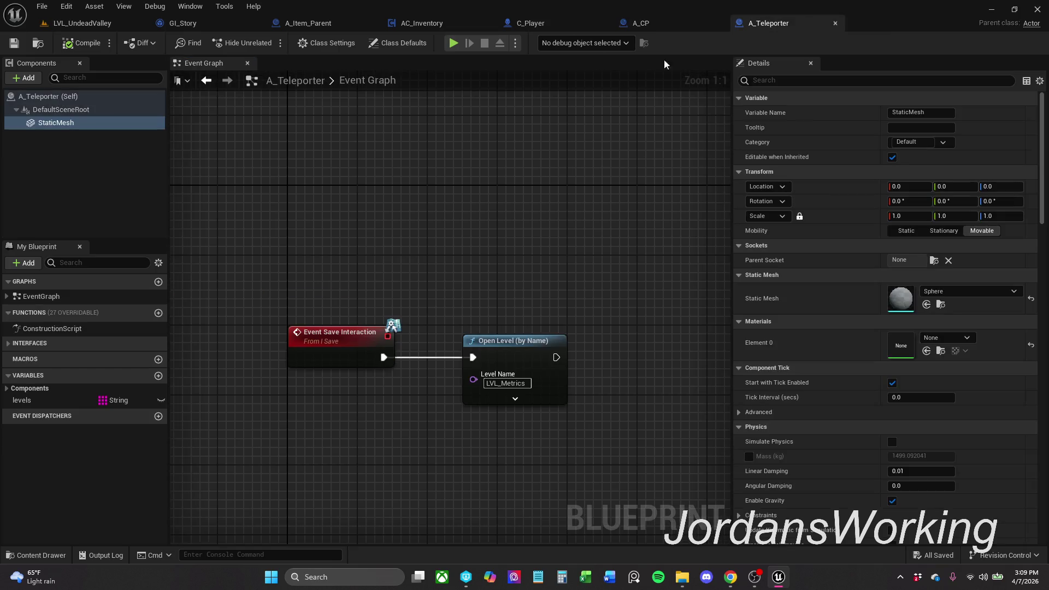
{"action": "left_click", "coordinate": [834, 24]}
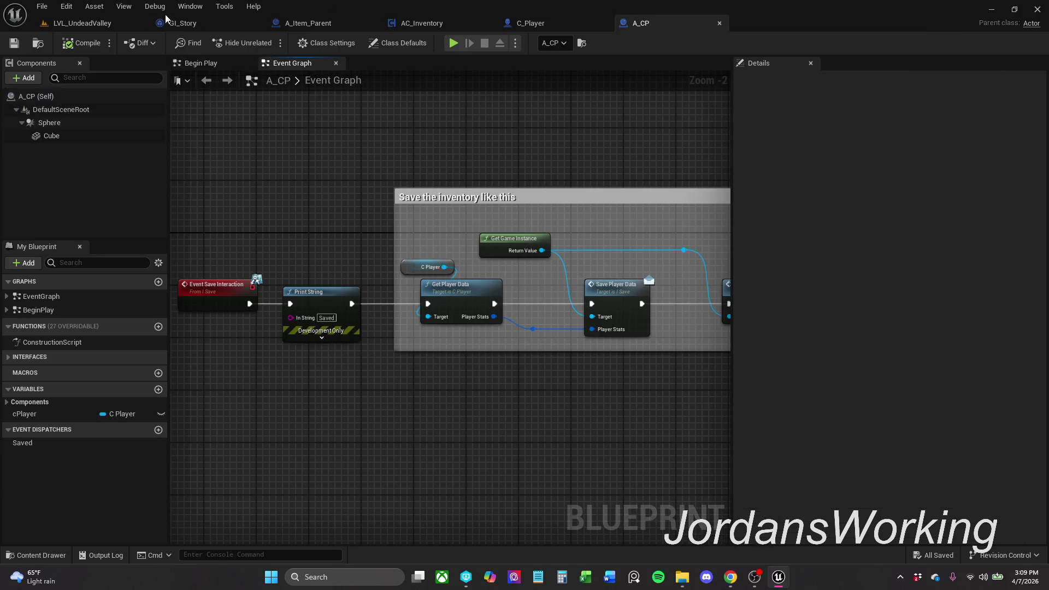
{"action": "left_click", "coordinate": [109, 23]}
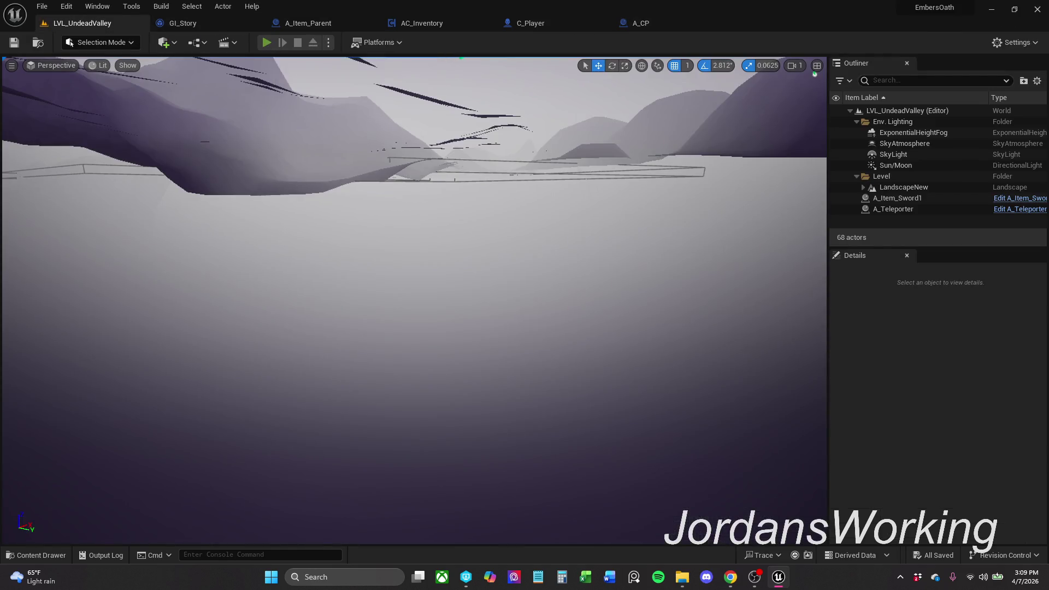
- Playtest: collect the sword and cube, save at the checkpoint, and head to the teleporter
{"action": "left_click", "coordinate": [267, 42]}
{"action": "key", "text": "Escape"}
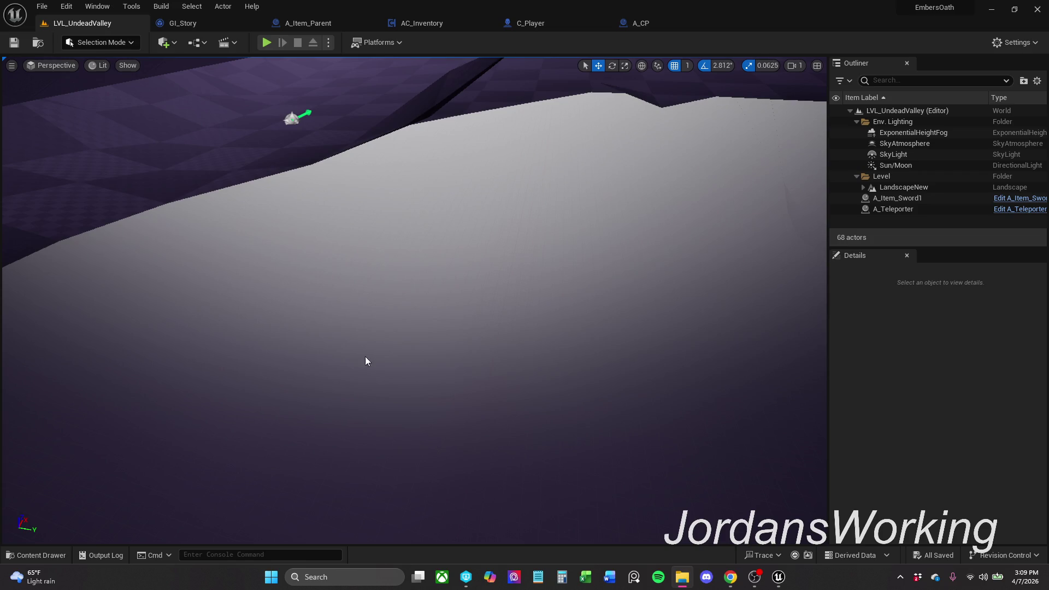
{"action": "left_click", "coordinate": [268, 45]}
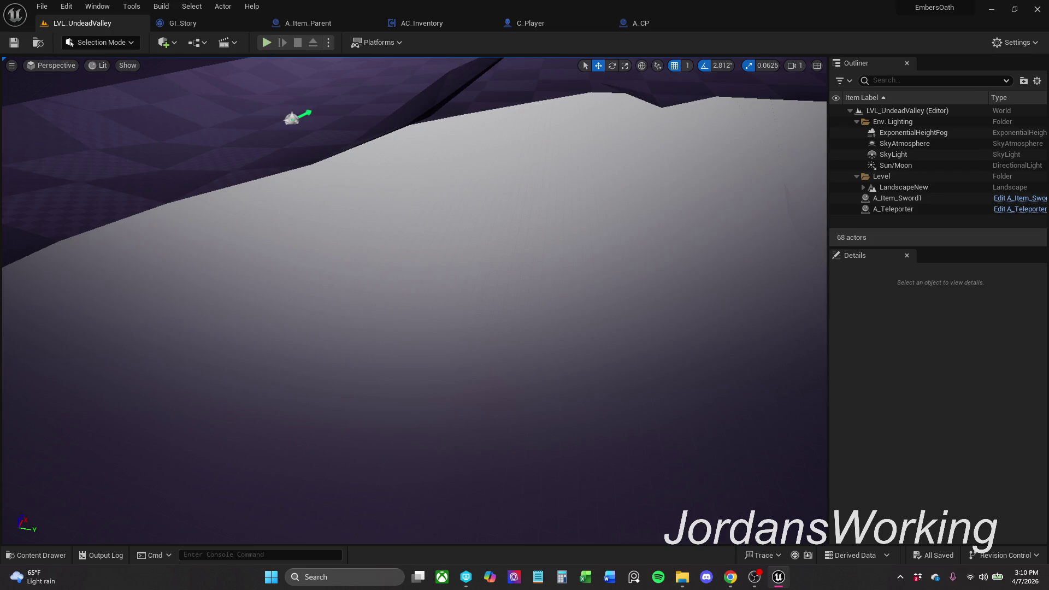
{"action": "key", "text": "w"}
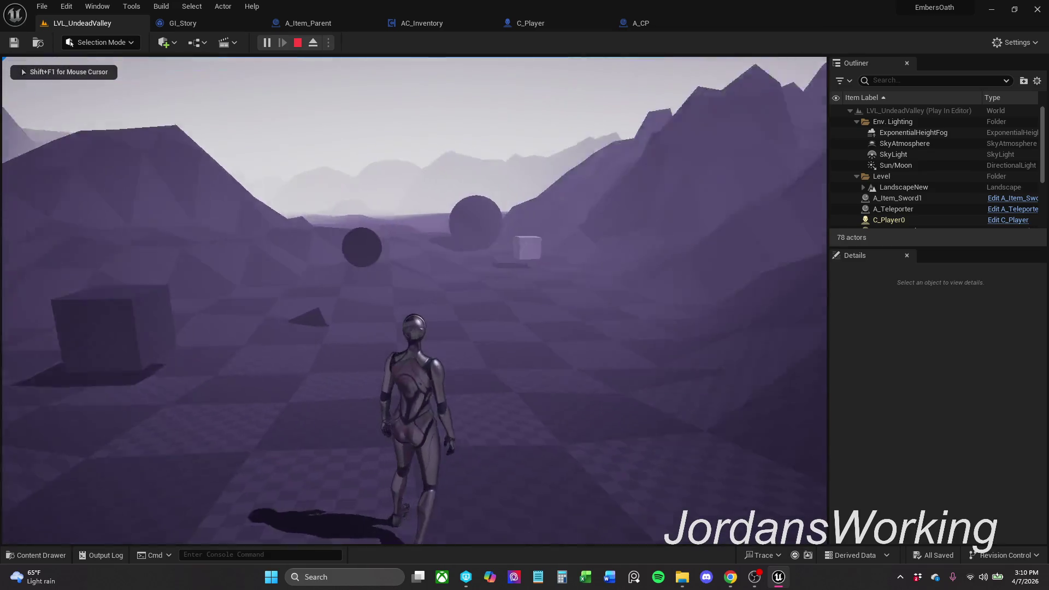
{"action": "key", "text": "w"}
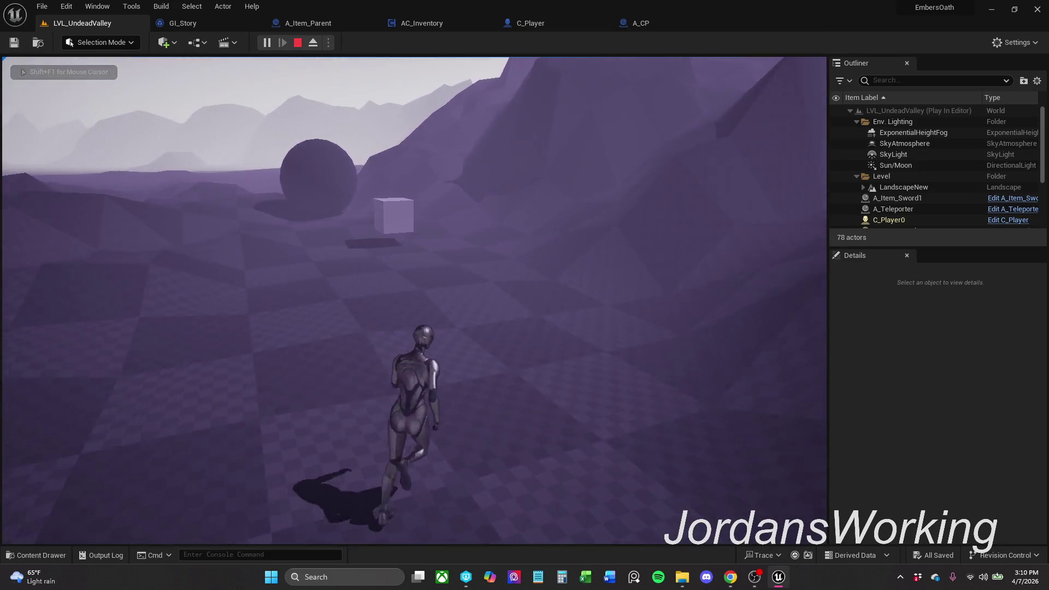
{"action": "key", "text": "w"}
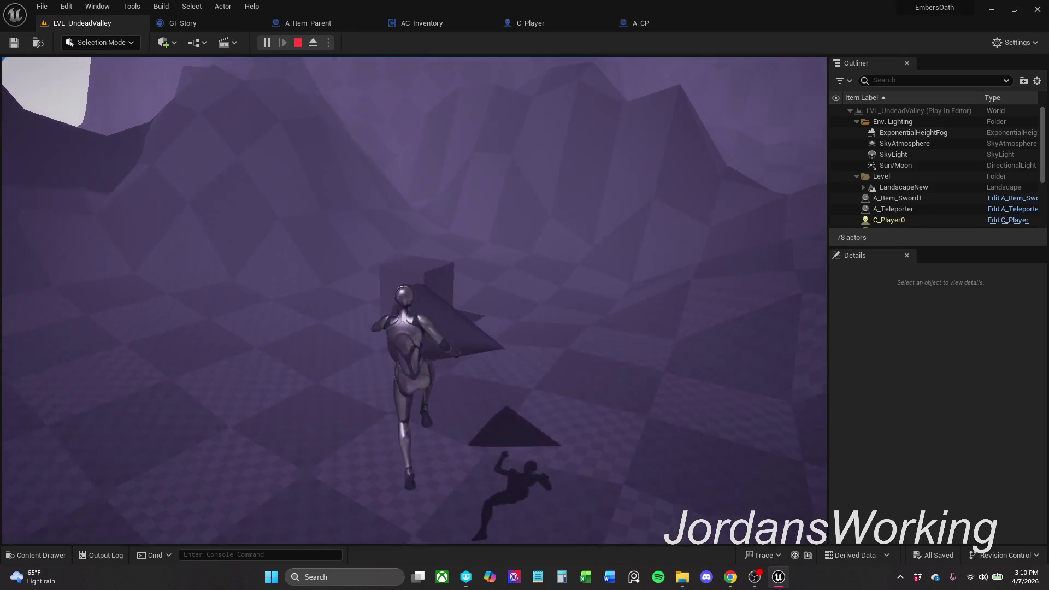
{"action": "key", "text": "w"}
{"action": "key", "text": "i"}
{"action": "key", "text": "i"}
{"action": "key", "text": "i"}
{"action": "key", "text": "w"}
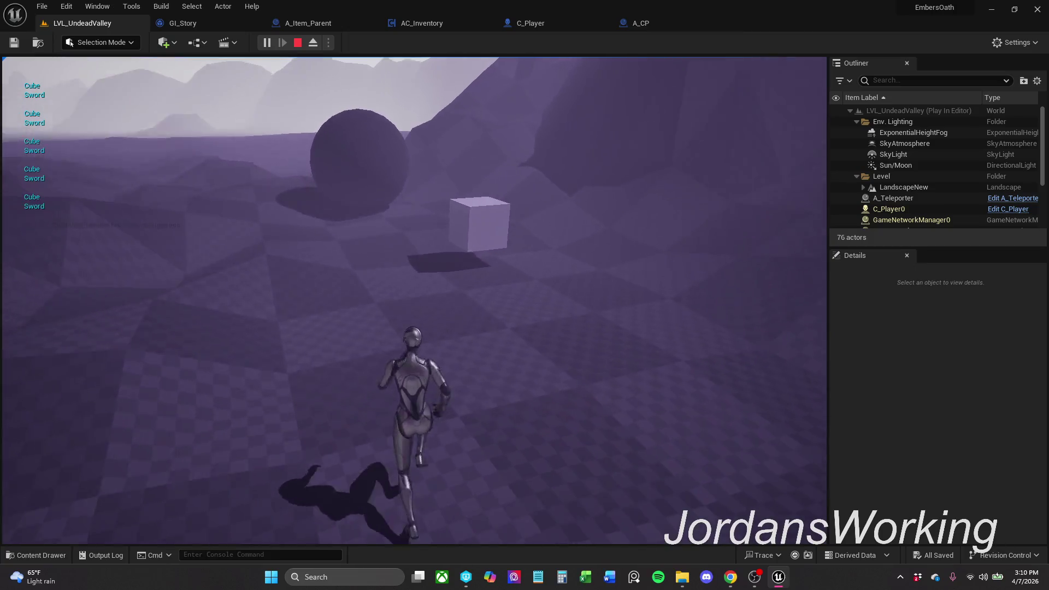
{"action": "key", "text": "i"}
{"action": "key", "text": "w"}
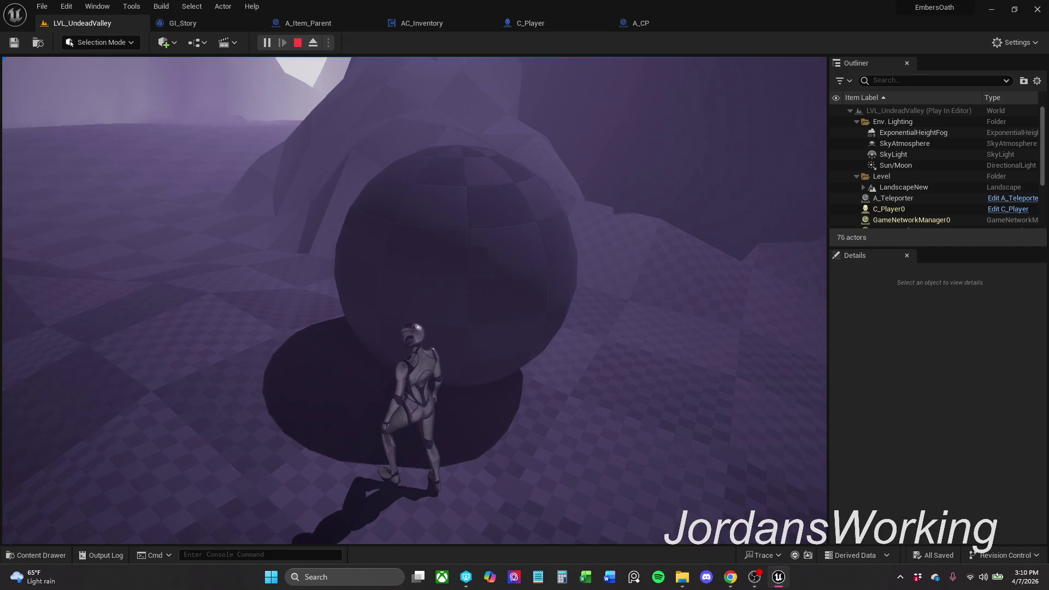
- Replay after visiting LVL_Metrics to confirm the saved game loads back in LVL_UndeadValley
{"action": "key", "text": "Escape"}
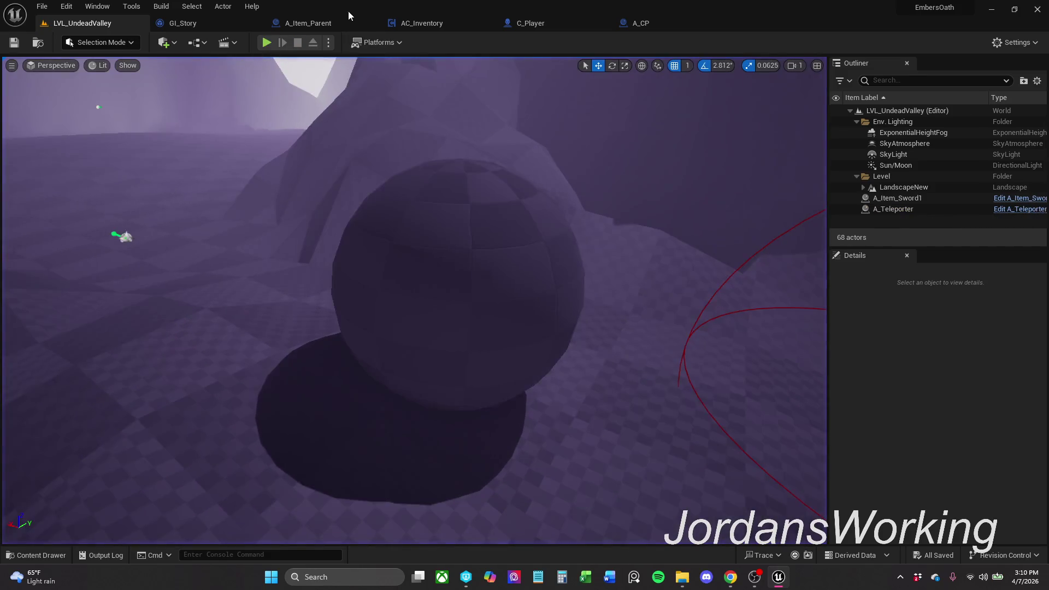
{"action": "left_click", "coordinate": [264, 48]}
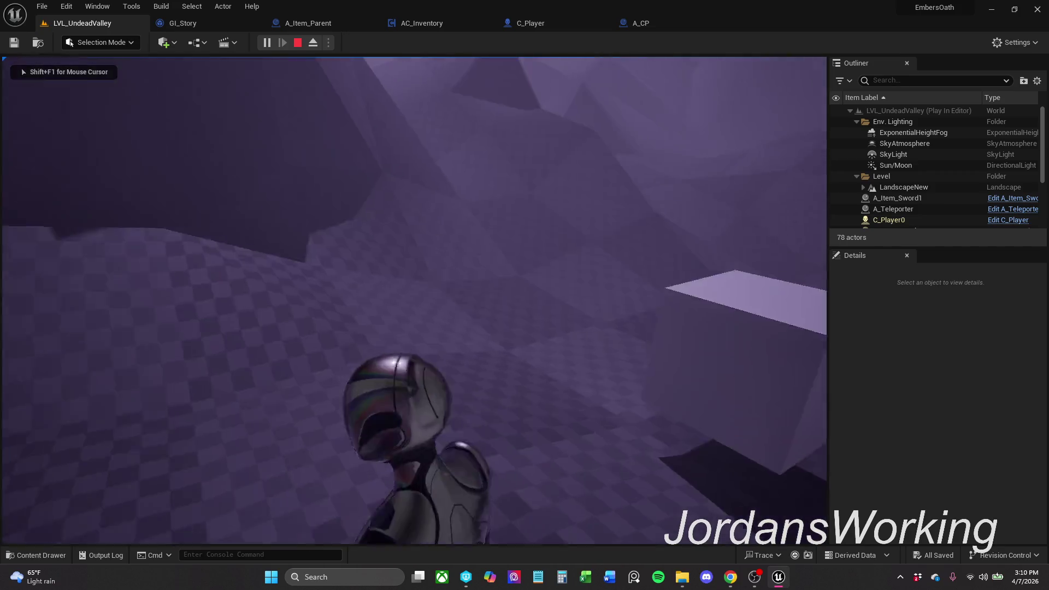
{"action": "key", "text": "e"}
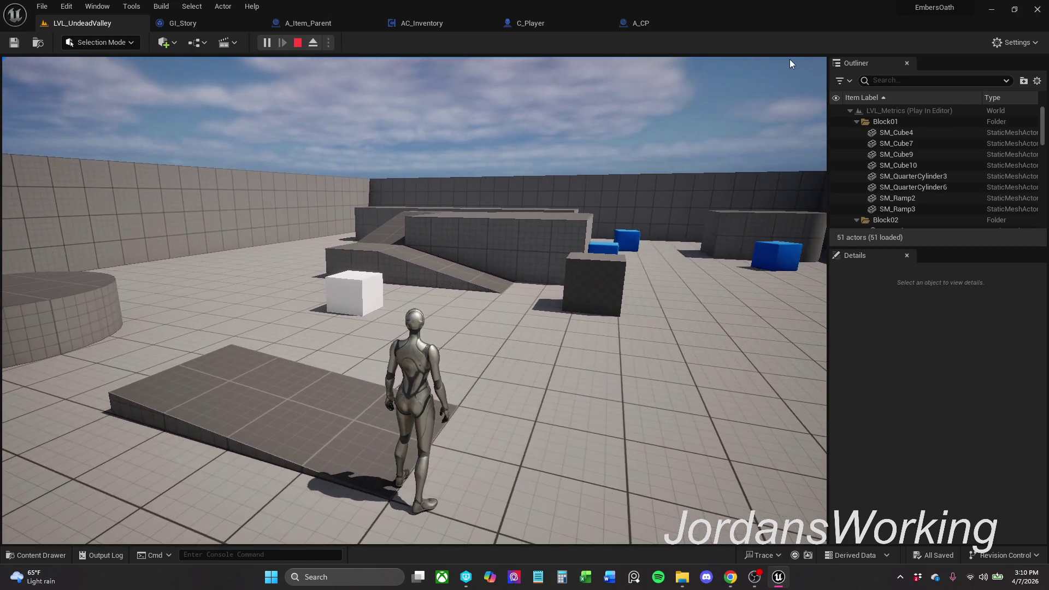
{"action": "key", "text": "Escape"}
{"action": "key", "text": "alt+p"}
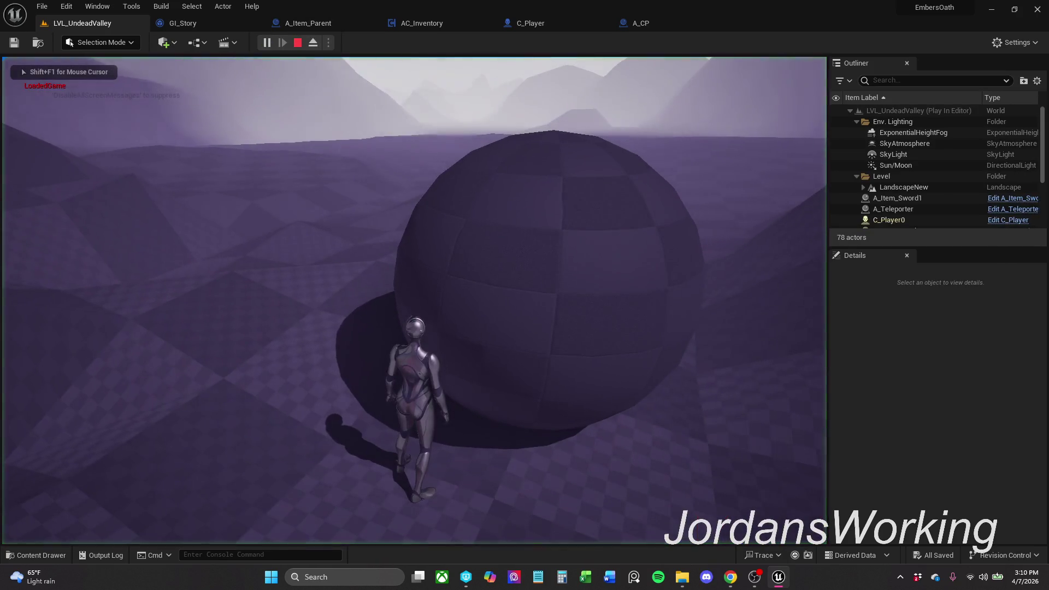
{"action": "key", "text": "w"}
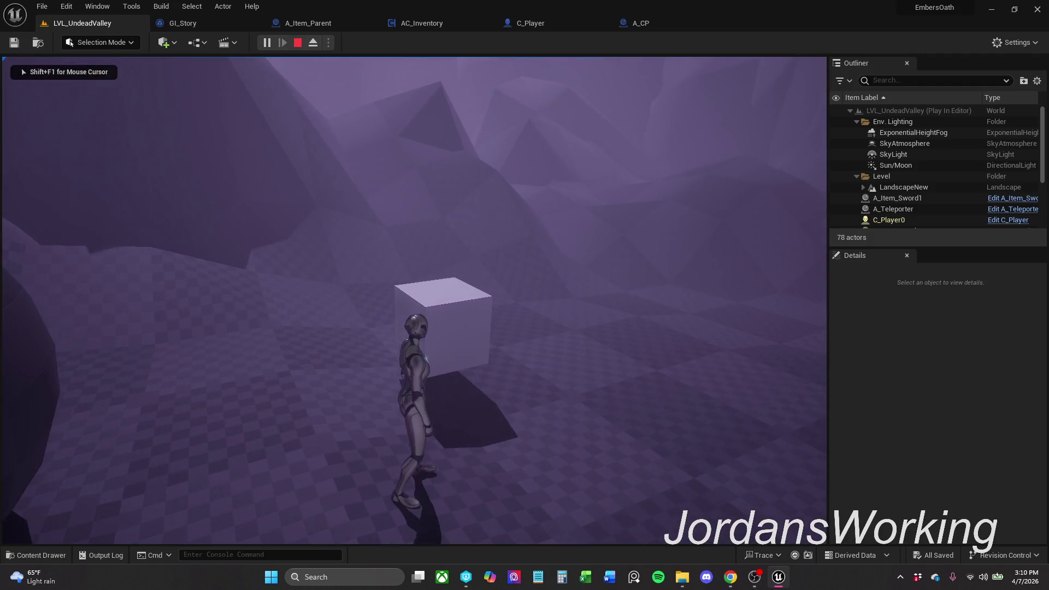
{"action": "key", "text": "Escape"}
- Save all project assets with File > Save All
{"action": "left_click", "coordinate": [41, 6]}
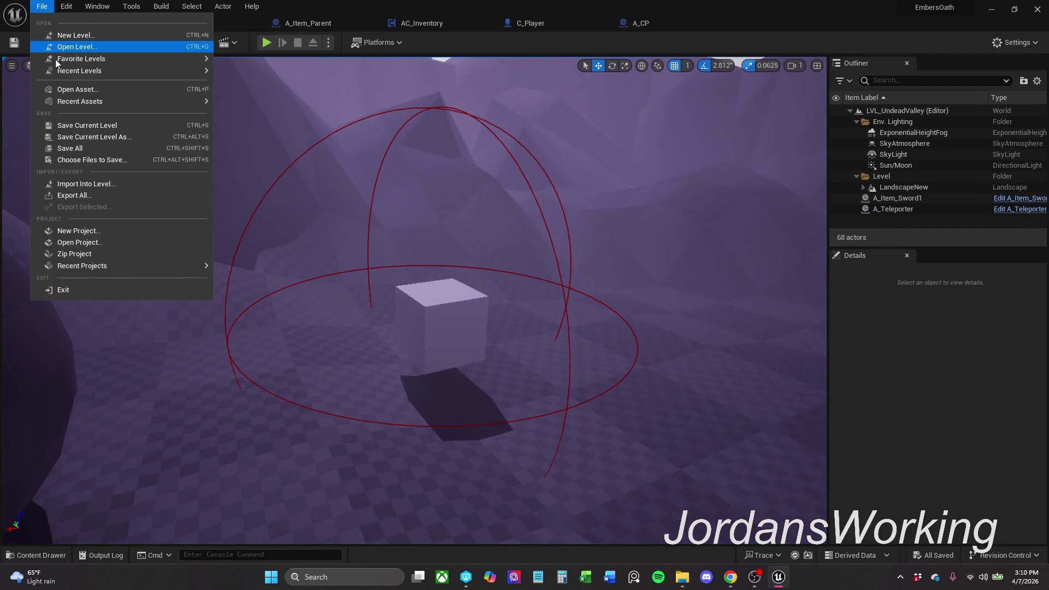
{"action": "left_click", "coordinate": [82, 148]}
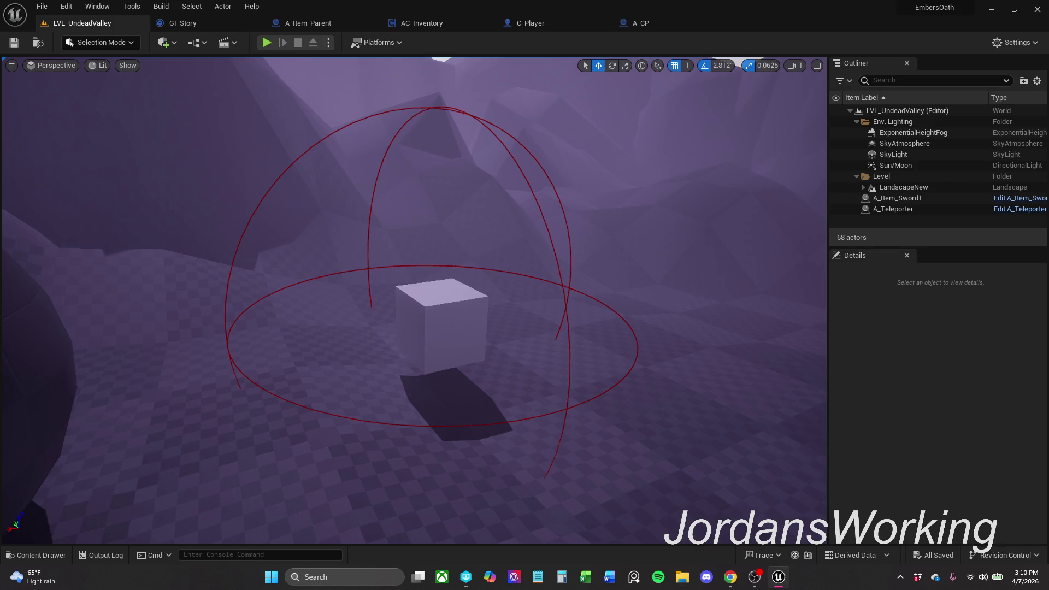
{"action": "left_click", "coordinate": [41, 6]}
{"action": "left_click", "coordinate": [78, 151]}
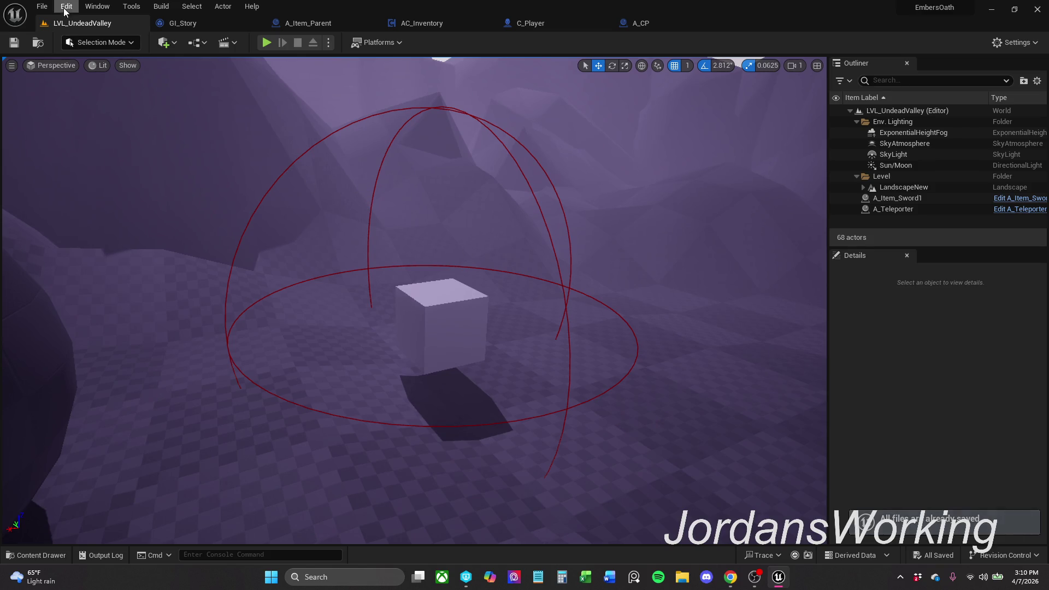
{"action": "left_click", "coordinate": [41, 6]}
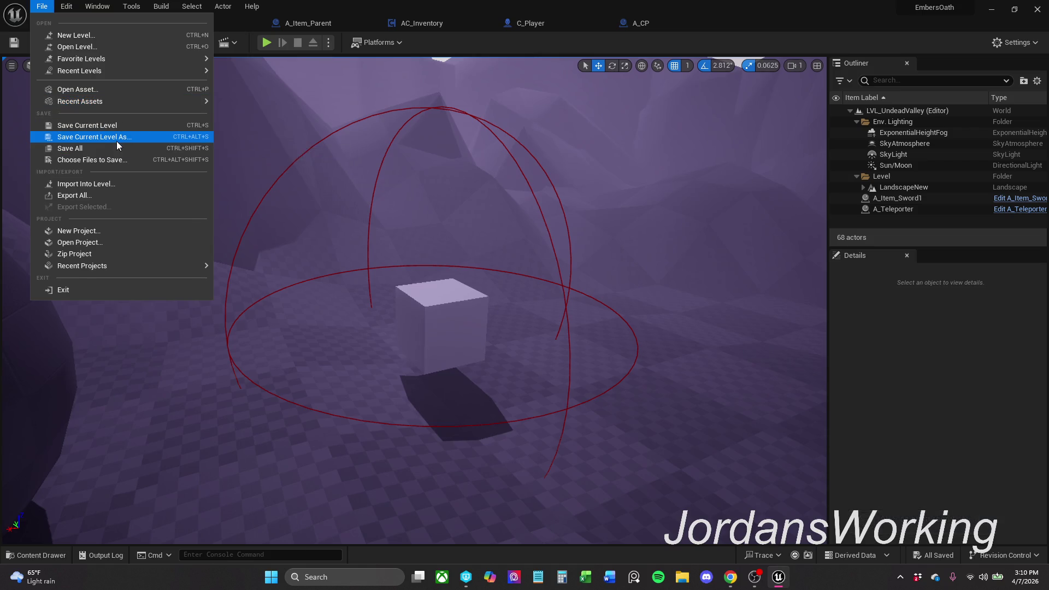
{"action": "mouse_move", "coordinate": [349, 154]}
{"action": "left_mouse_down"}
{"action": "mouse_move", "coordinate": [339, 158]}
{"action": "mouse_move", "coordinate": [349, 154]}
{"action": "left_mouse_up"}
- Check the A_CP and GI_Story graphs, then return to the LVL_UndeadValley level
{"action": "left_click", "coordinate": [630, 16]}
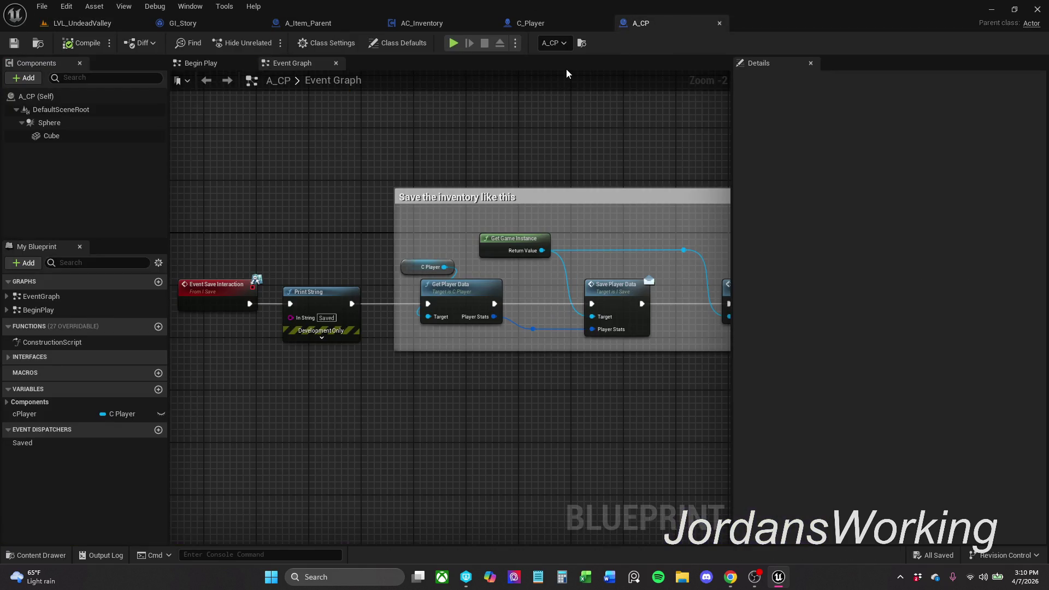
{"action": "left_click", "coordinate": [195, 20]}
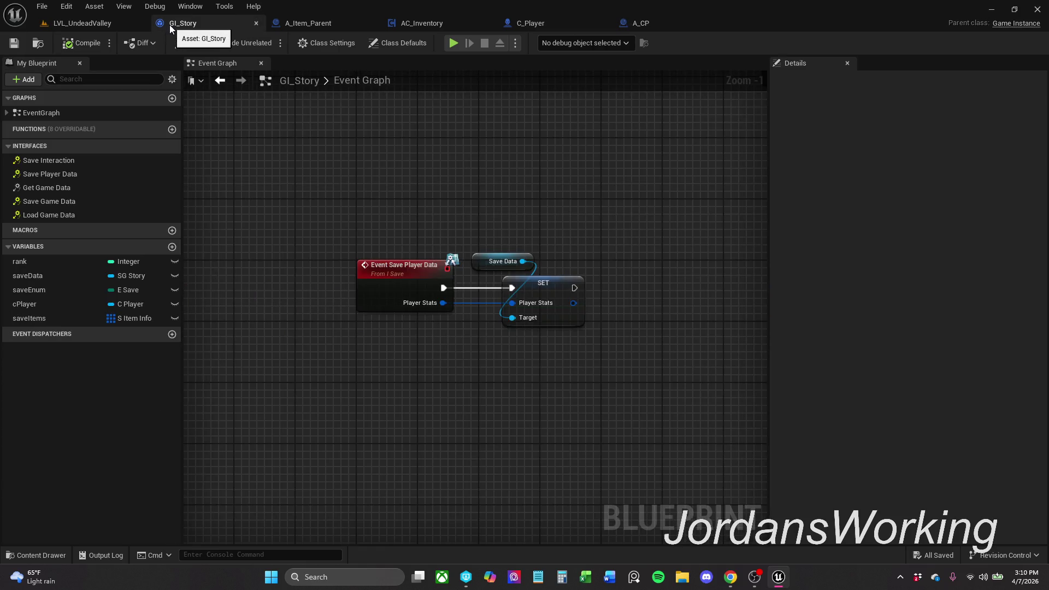
{"action": "left_click", "coordinate": [101, 27]}
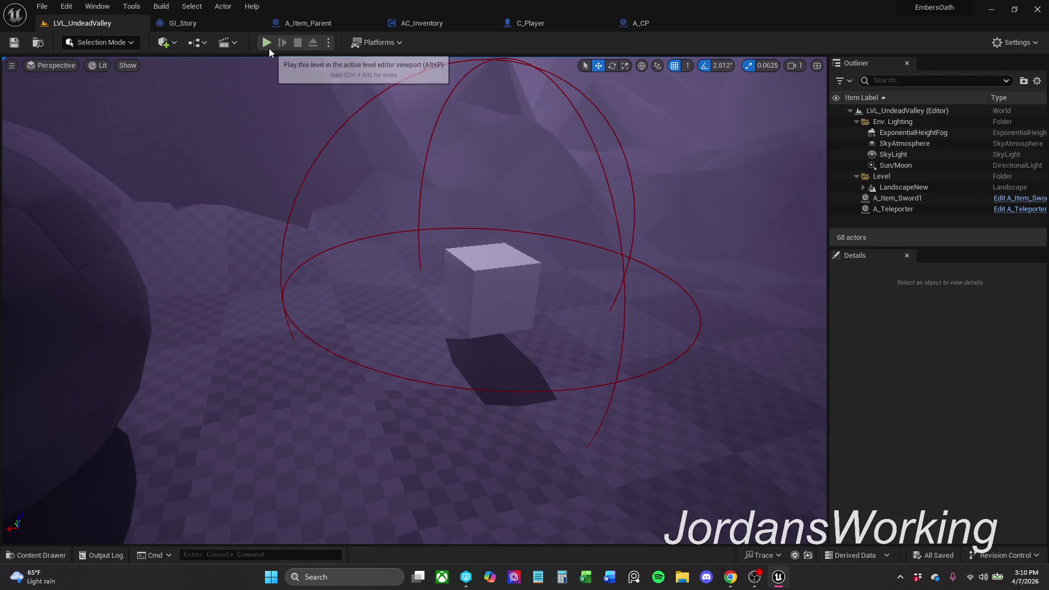
{"action": "left_click_drag", "start_coordinate": [292, 160], "coordinate": [271, 224]}
{"action": "mouse_move", "coordinate": [44, 273]}
{"action": "left_mouse_down"}
{"action": "mouse_move", "coordinate": [147, 259]}
{"action": "mouse_move", "coordinate": [169, 424]}
{"action": "mouse_move", "coordinate": [434, 315]}
{"action": "mouse_move", "coordinate": [599, 348]}
{"action": "mouse_move", "coordinate": [605, 398]}
{"action": "mouse_move", "coordinate": [546, 370]}
{"action": "mouse_move", "coordinate": [602, 394]}
{"action": "left_mouse_up"}
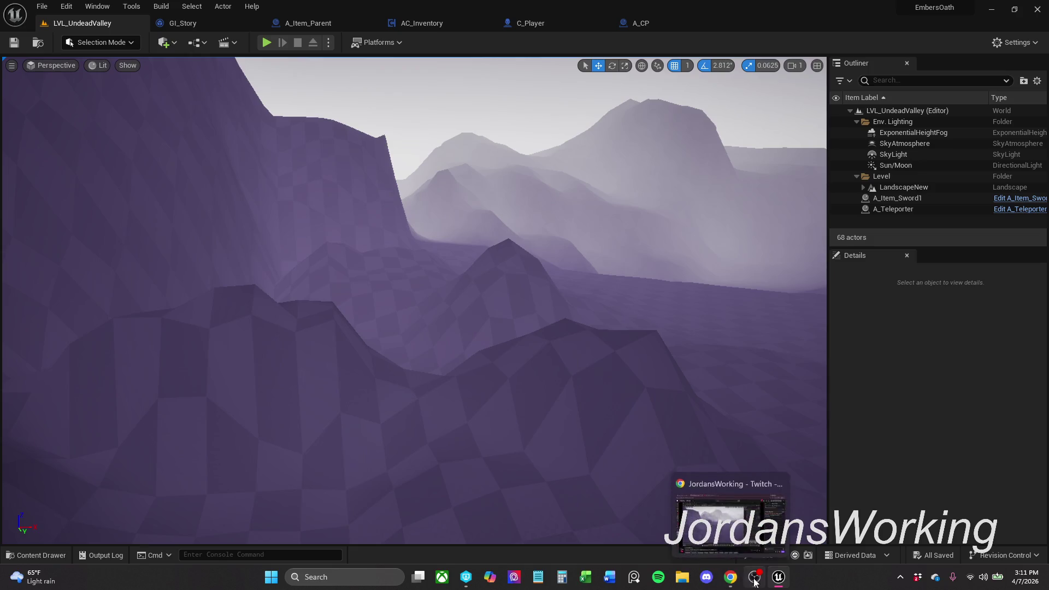
{"action": "mouse_move", "coordinate": [654, 380]}
{"action": "left_mouse_down"}
{"action": "mouse_move", "coordinate": [656, 339]}
{"action": "mouse_move", "coordinate": [654, 380]}
{"action": "left_mouse_up"}
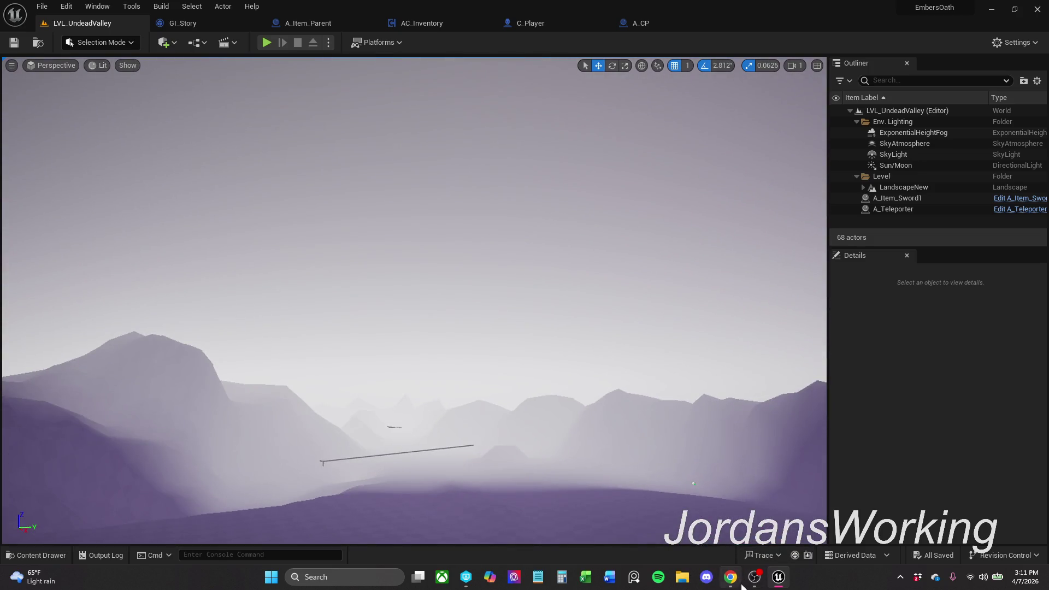